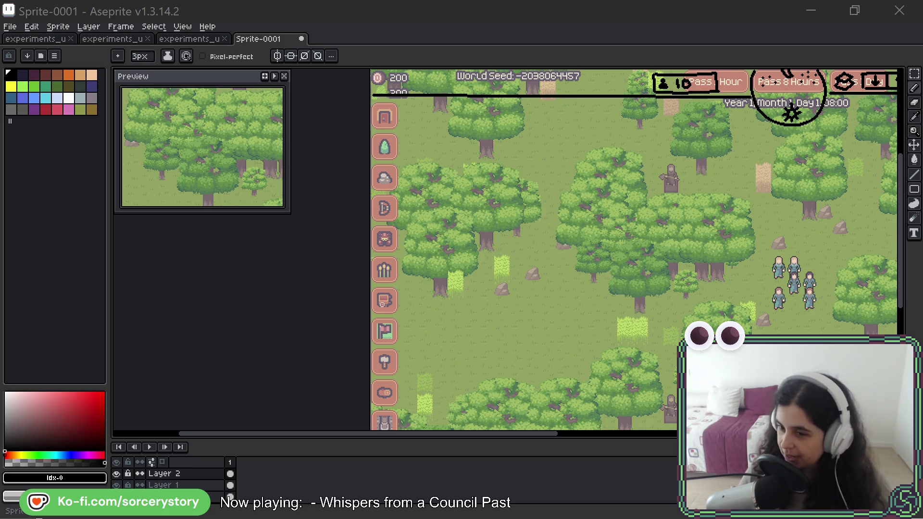
- Pan down to the dialog box, then draw and undo a trial zigzag pencil stroke
mouse_move(774, 397)
left_mouse_down()
mouse_move(586, 303)
mouse_move(560, 276)
left_mouse_up()
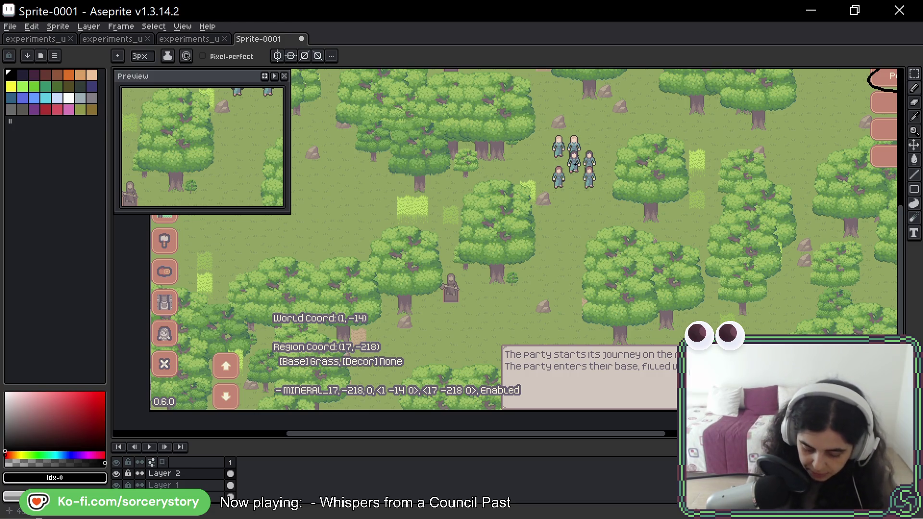
mouse_move(667, 322)
left_mouse_down()
mouse_move(563, 277)
mouse_move(567, 496)
mouse_move(576, 258)
left_mouse_up()
mouse_move(424, 303)
left_mouse_down()
mouse_move(513, 274)
mouse_move(724, 277)
mouse_move(812, 306)
mouse_move(823, 296)
mouse_move(722, 282)
left_mouse_up()
key("ctrl+z")
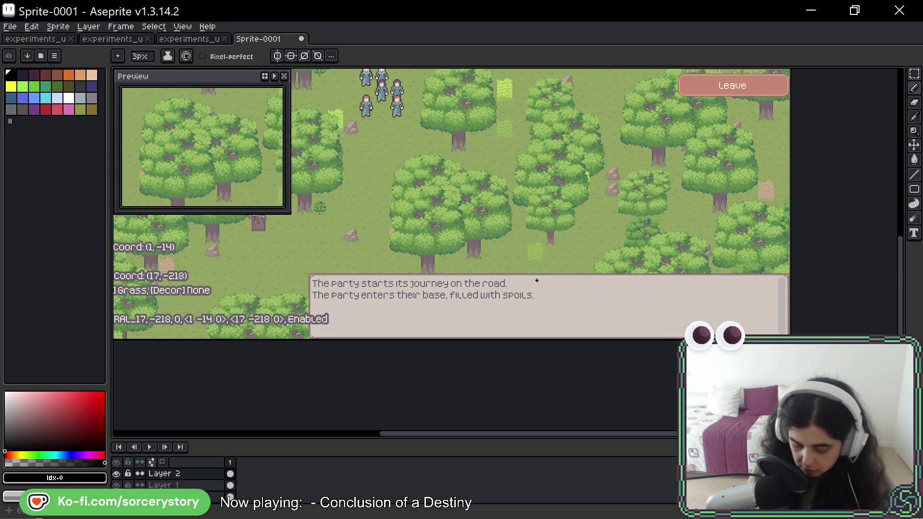
mouse_move(780, 273)
left_mouse_down()
mouse_move(315, 274)
mouse_move(315, 337)
left_mouse_up()
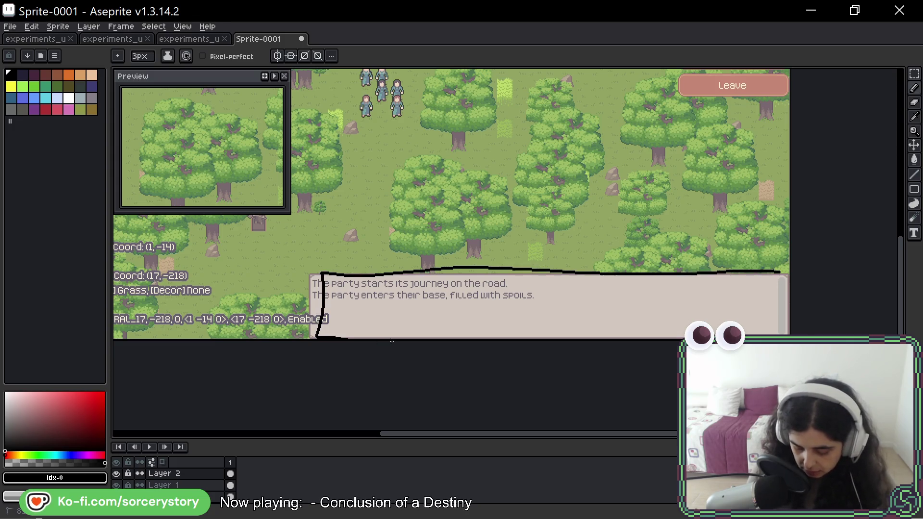
key("ctrl+z")
key("space")
left_click_drag(551, 250, 604, 314)
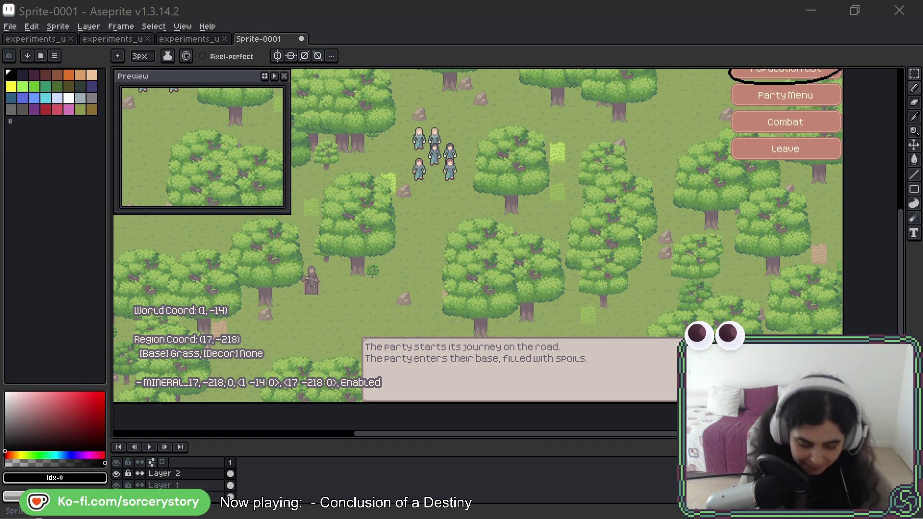
mouse_move(627, 60)
left_mouse_down()
mouse_move(607, 195)
mouse_move(616, 257)
mouse_move(628, 67)
mouse_move(634, 248)
mouse_move(614, 180)
left_mouse_up()
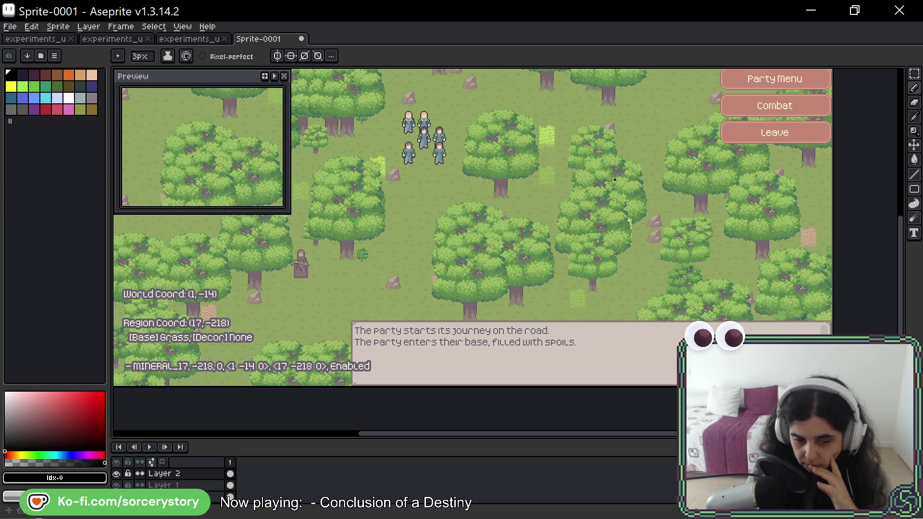
- Draw three rough black boxes side by side over the dialog box's left icon slots
mouse_move(407, 331)
left_mouse_down()
mouse_move(407, 374)
mouse_move(450, 364)
mouse_move(406, 374)
left_mouse_up()
mouse_move(478, 339)
left_mouse_down()
mouse_move(479, 371)
mouse_move(518, 378)
mouse_move(488, 378)
left_mouse_up()
left_click_drag(376, 332, 379, 375)
mouse_move(315, 340)
left_mouse_down()
mouse_move(375, 333)
mouse_move(382, 378)
left_mouse_up()
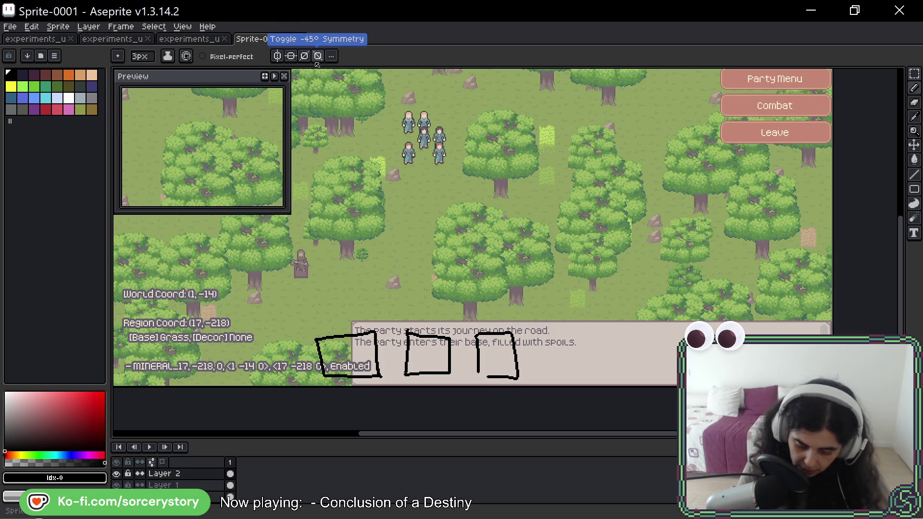
mouse_move(452, 259)
left_mouse_down()
mouse_move(619, 218)
mouse_move(729, 245)
mouse_move(714, 317)
mouse_move(711, 219)
mouse_move(714, 261)
left_mouse_up()
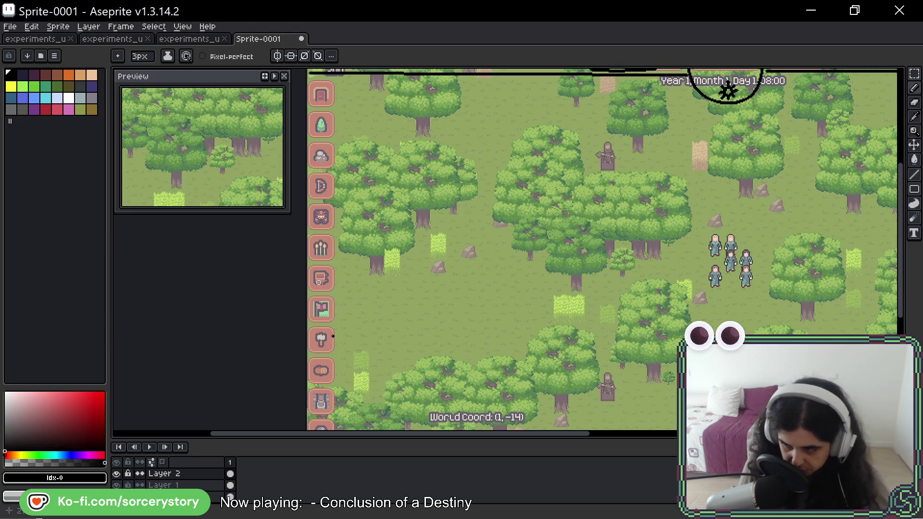
key("space")
left_click_drag(333, 335, 283, 309)
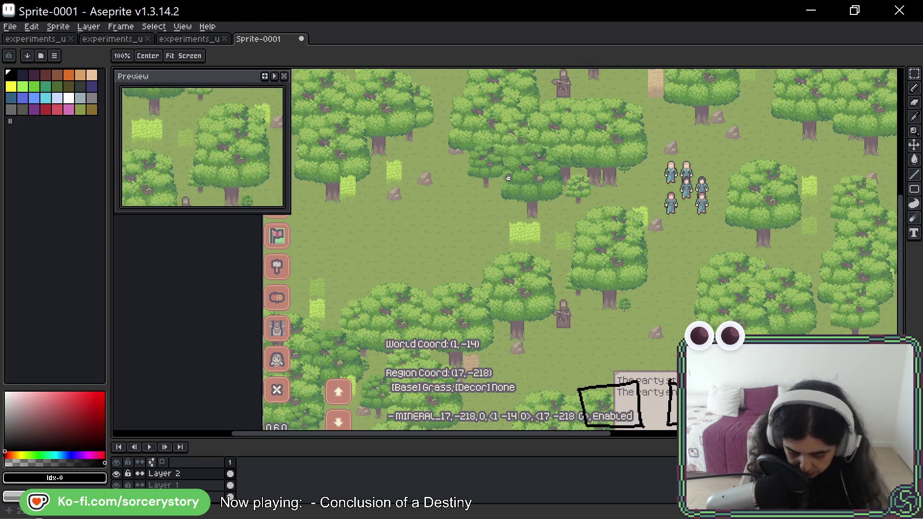
- Circle the close icon in the left column, then undo the circle
key("b")
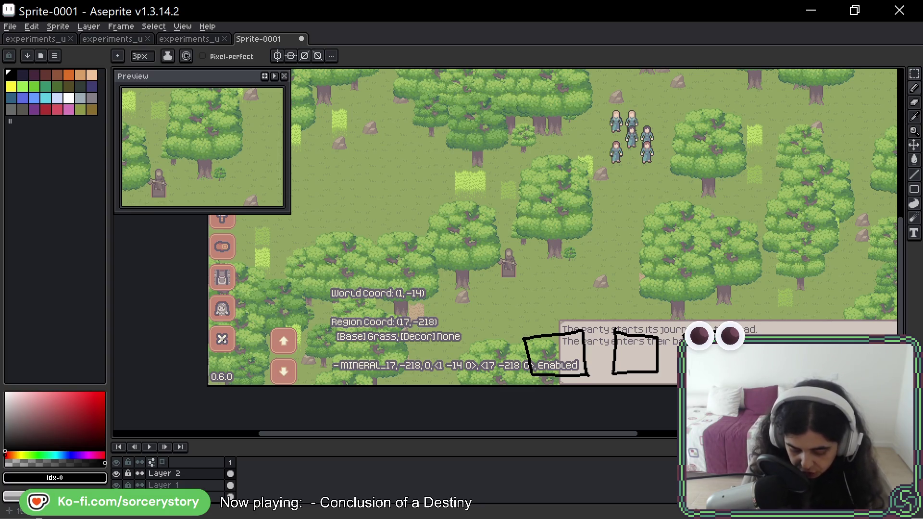
mouse_move(224, 326)
left_mouse_down()
mouse_move(216, 354)
mouse_move(233, 327)
mouse_move(233, 351)
left_mouse_up()
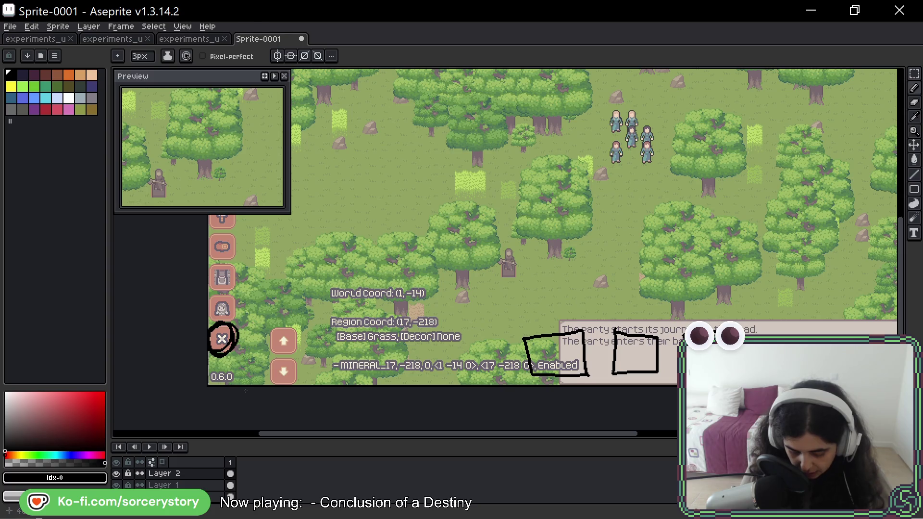
key("ctrl+z")
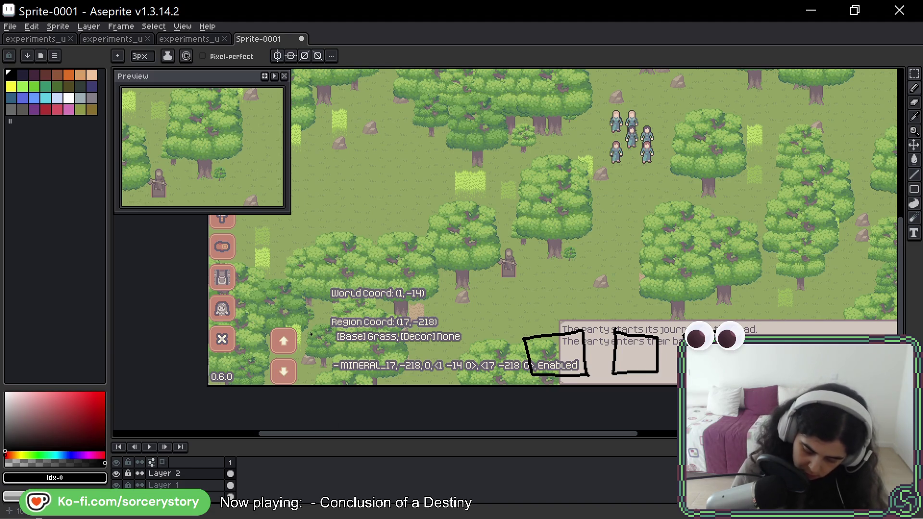
- Undo the three boxes drawn over the dialog box
key("space")
mouse_move(677, 142)
left_mouse_down()
mouse_move(614, 108)
mouse_move(595, 111)
mouse_move(565, 164)
mouse_move(578, 282)
mouse_move(573, 168)
left_mouse_up()
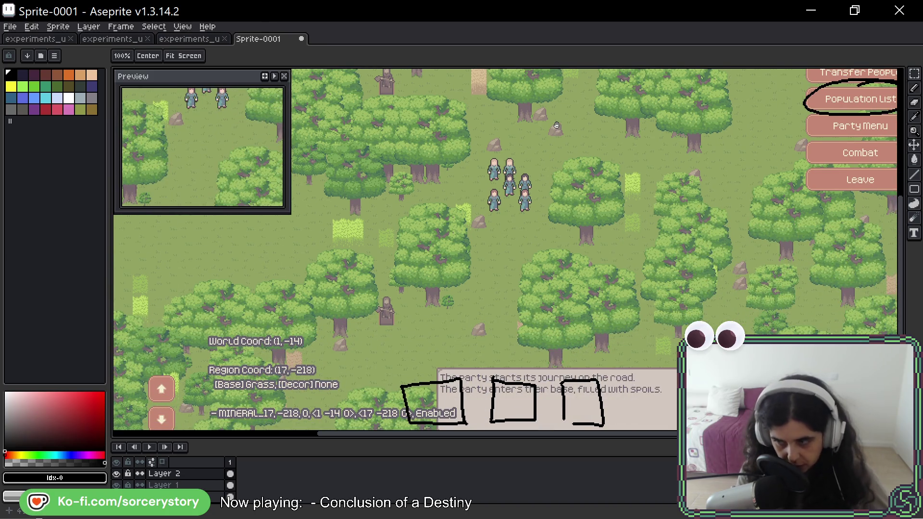
key("ctrl+z")
key("ctrl+z")
key("ctrl+z")
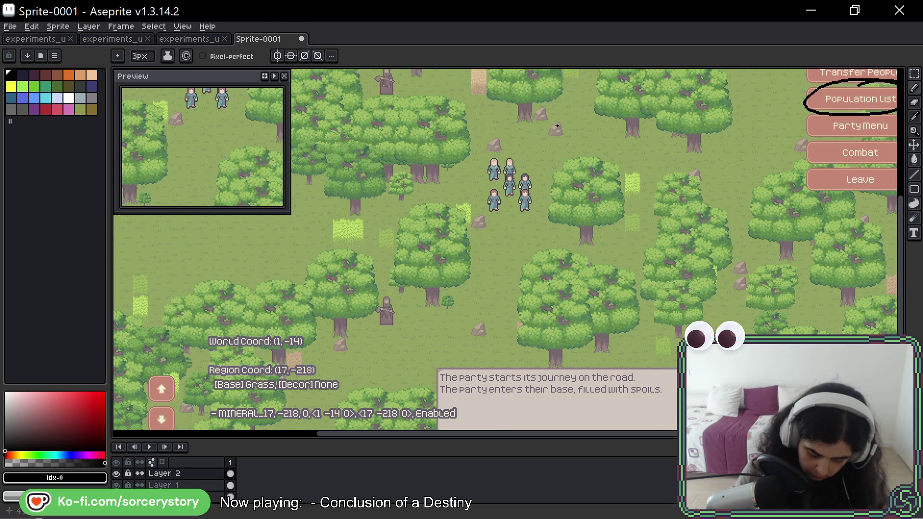
key("space")
left_click_drag(558, 245, 546, 196)
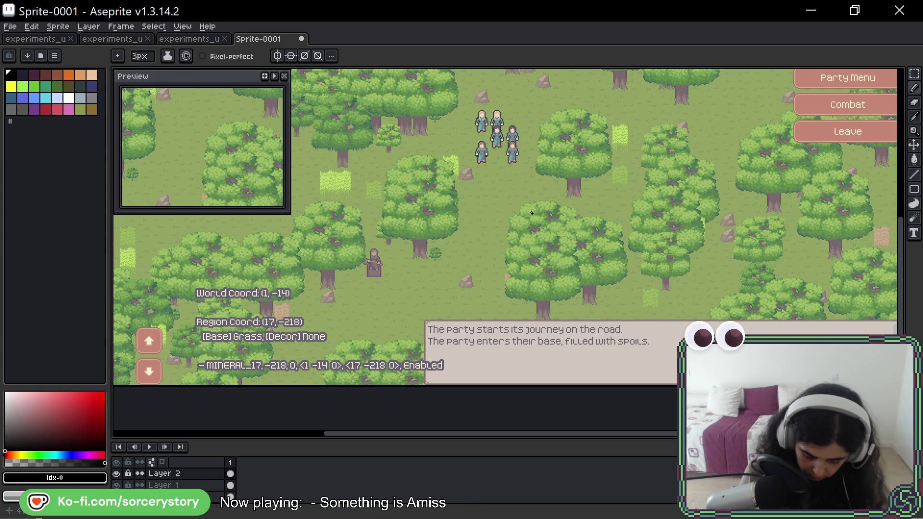
mouse_move(485, 218)
left_mouse_down()
mouse_move(697, 218)
mouse_move(706, 334)
mouse_move(689, 208)
mouse_move(691, 232)
left_mouse_up()
mouse_move(723, 193)
left_mouse_down()
mouse_move(513, 202)
mouse_move(490, 216)
mouse_move(490, 248)
left_mouse_up()
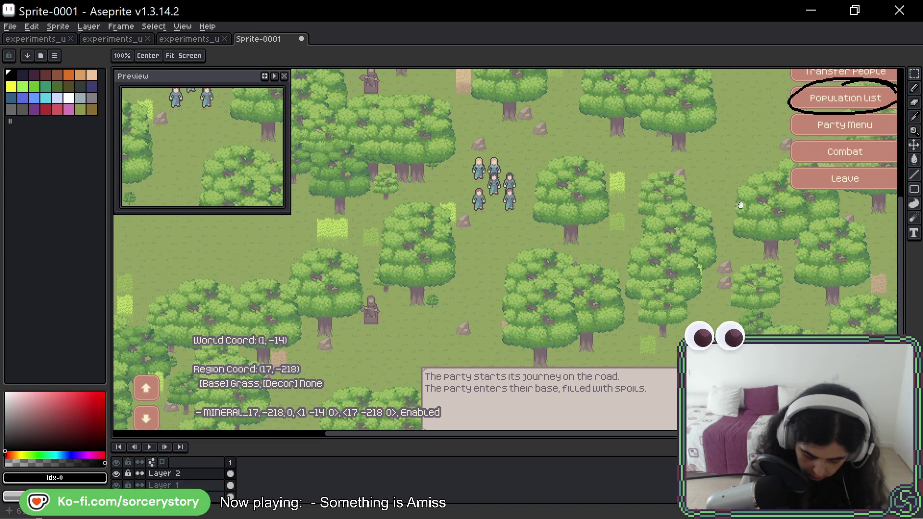
mouse_move(668, 216)
left_mouse_down()
mouse_move(769, 217)
mouse_move(779, 180)
left_mouse_up()
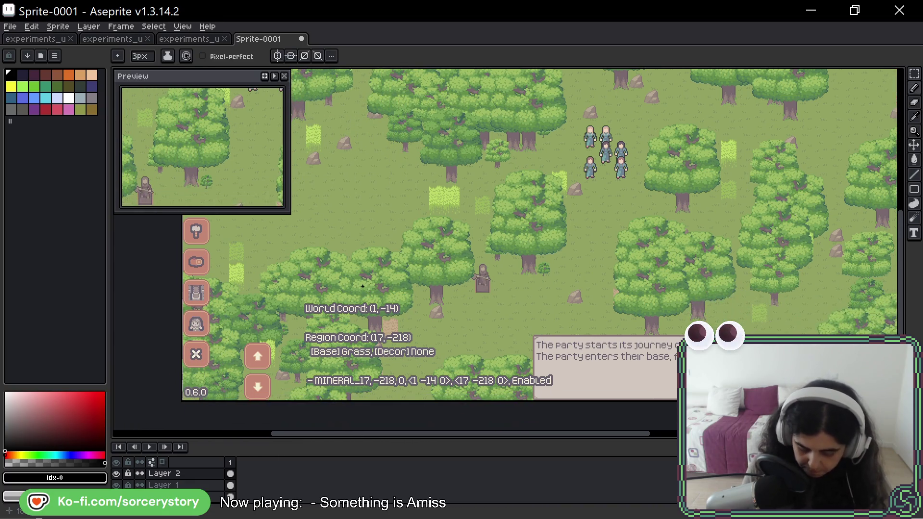
mouse_move(275, 337)
left_mouse_down()
mouse_move(236, 376)
mouse_move(272, 399)
left_mouse_up()
key("ctrl+z")
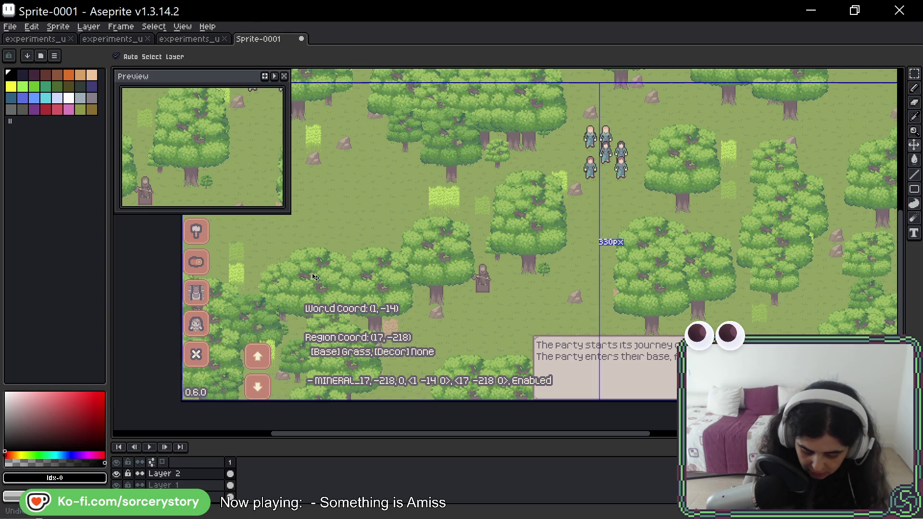
mouse_move(637, 368)
left_mouse_down()
mouse_move(601, 376)
mouse_move(675, 380)
left_mouse_up()
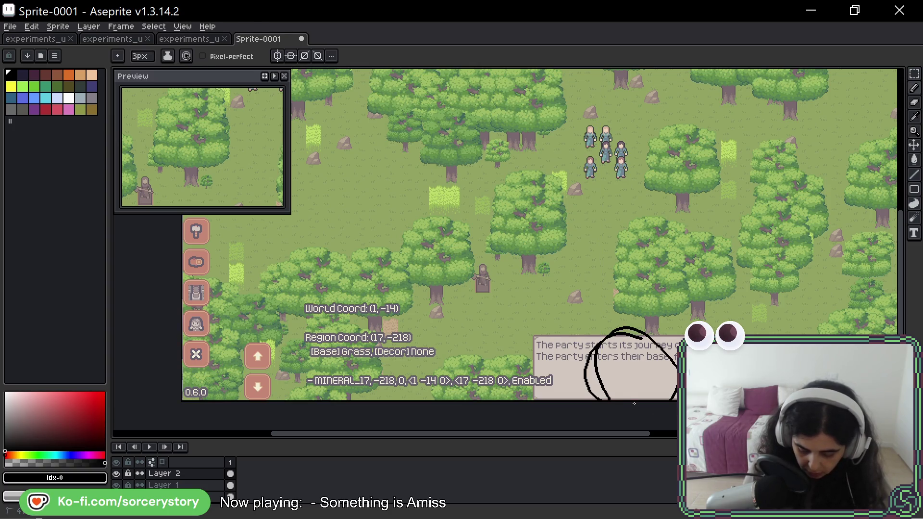
key("ctrl+z")
left_click_drag(732, 157, 646, 364)
mouse_move(663, 130)
left_mouse_down()
mouse_move(670, 144)
mouse_move(536, 161)
left_mouse_up()
key("ctrl+z")
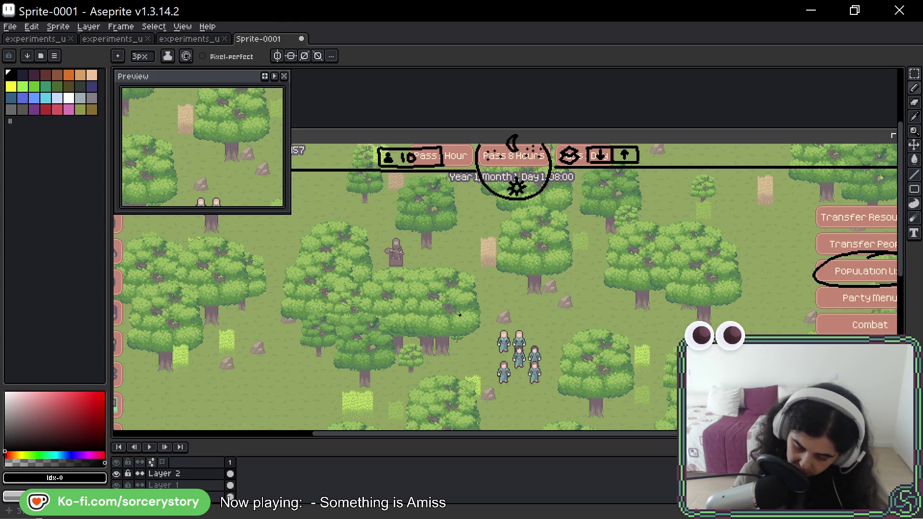
left_click_drag(460, 315, 325, 289)
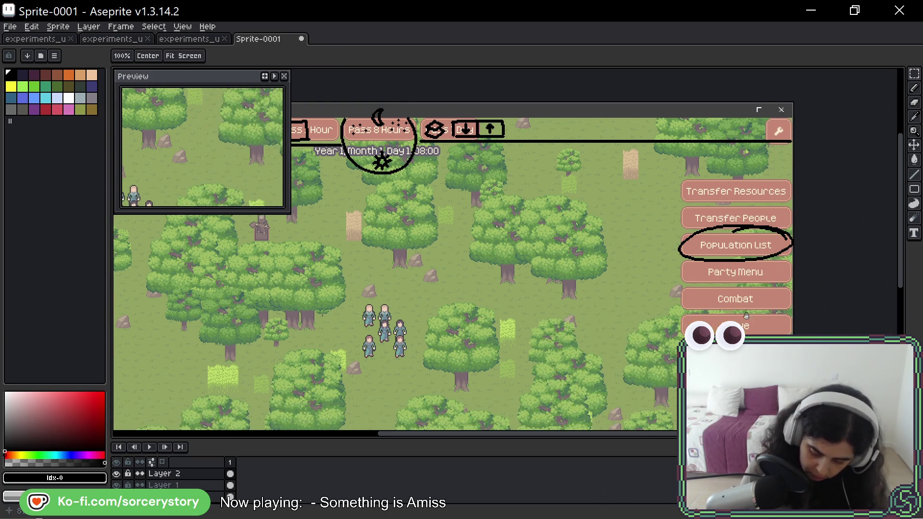
- Marquee-select the area around Population List and delete the black ellipse inside it
left_click(914, 73)
mouse_move(615, 208)
left_mouse_down()
mouse_move(680, 258)
mouse_move(796, 314)
left_mouse_up()
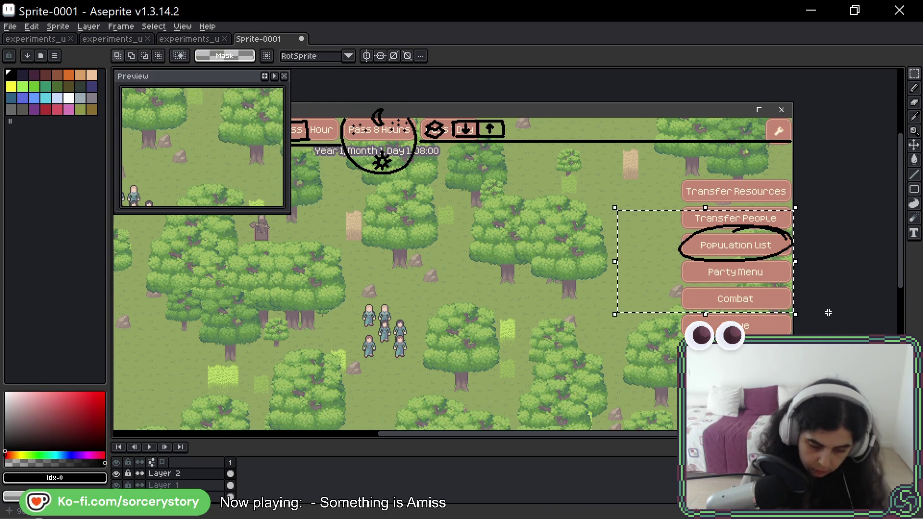
key("Delete")
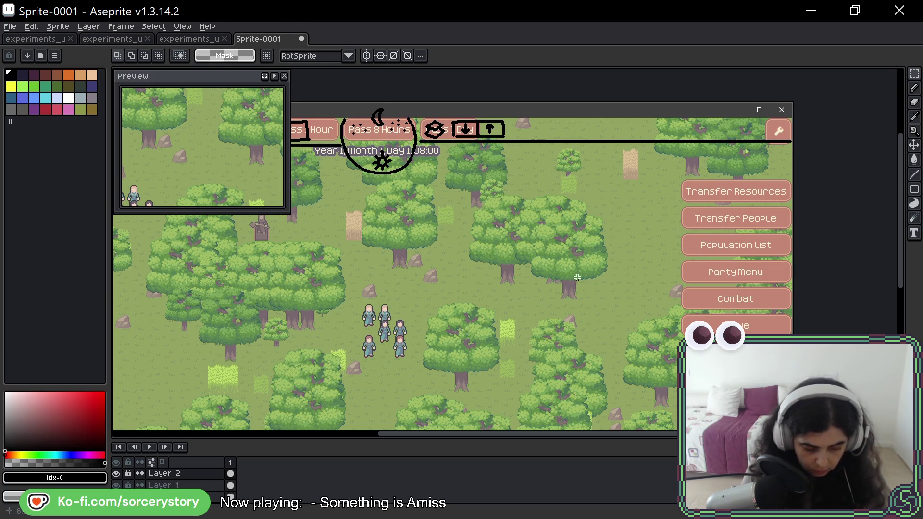
key("space")
mouse_move(462, 423)
left_mouse_down()
mouse_move(522, 322)
mouse_move(530, 236)
left_mouse_up()
key("b")
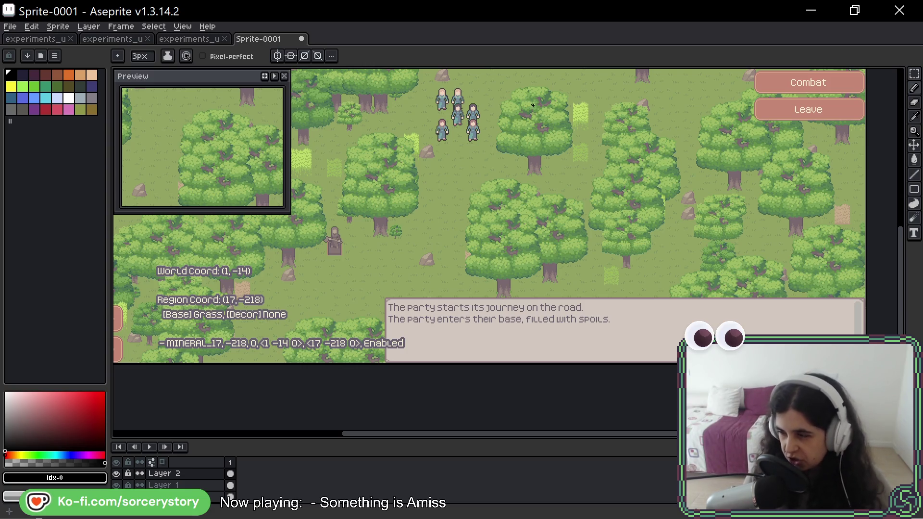
- Draw a black freehand circle around the top bar's people counter and Pass Hour button
left_click_drag(524, 119, 554, 254)
key("space")
mouse_move(431, 174)
left_mouse_down()
mouse_move(339, 226)
mouse_move(347, 195)
left_mouse_up()
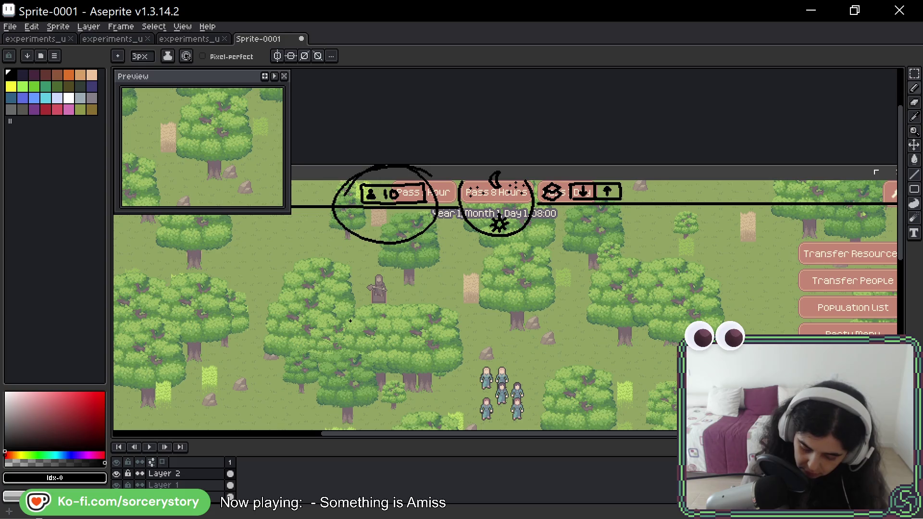
- Try a pencil loop around Population List and undo it
key("v")
key("b")
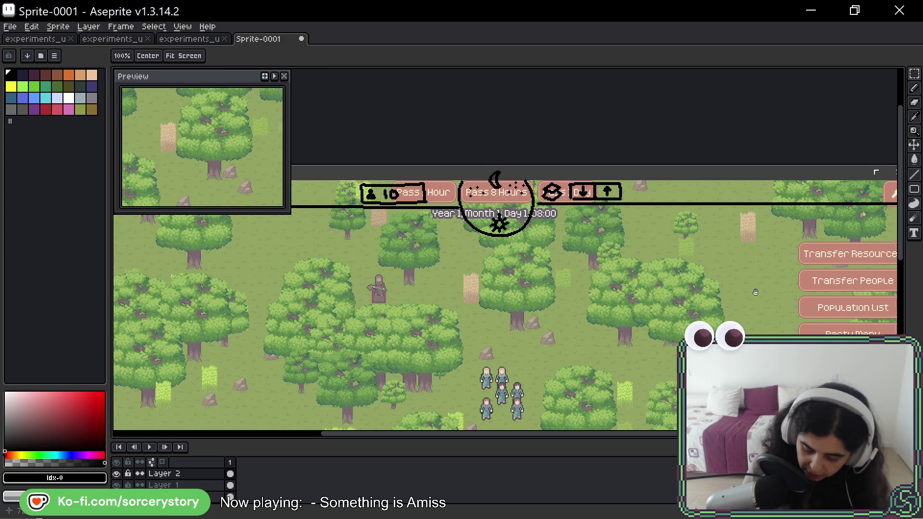
left_click_drag(529, 308, 341, 251)
mouse_move(713, 246)
left_mouse_down()
mouse_move(590, 269)
mouse_move(687, 220)
mouse_move(597, 261)
mouse_move(716, 238)
left_mouse_up()
key("ctrl+z")
key("ctrl+z")
- Try circles around Pass Hour and near Pass 8 Hours, undoing both
left_click_drag(630, 250, 828, 272)
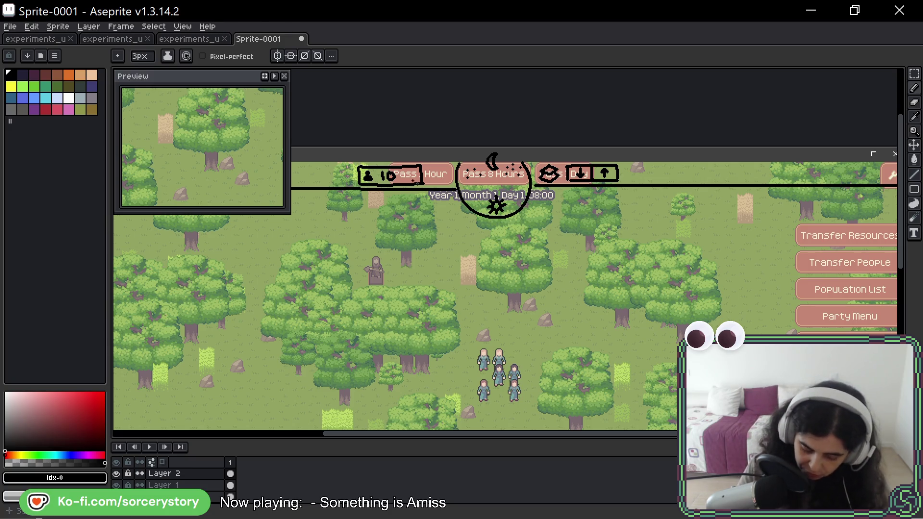
mouse_move(348, 168)
left_mouse_down()
mouse_move(382, 219)
mouse_move(330, 214)
left_mouse_up()
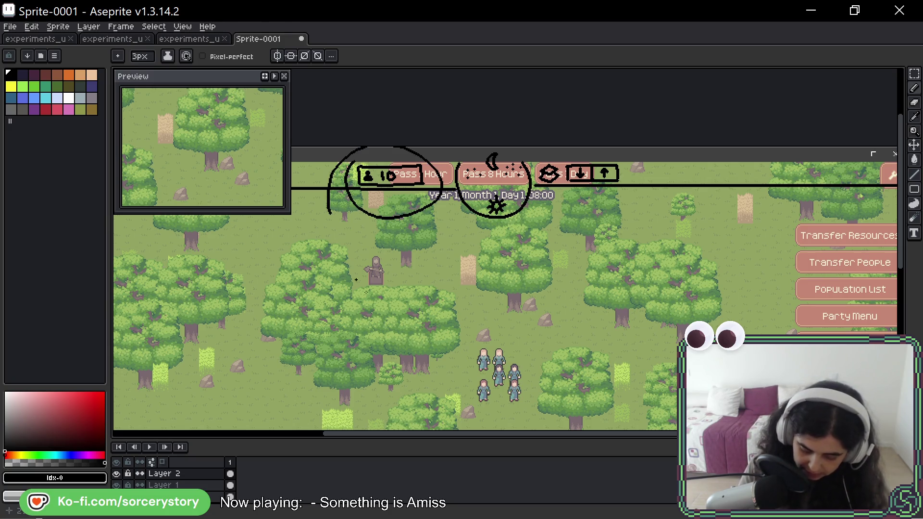
key("ctrl+z")
mouse_move(508, 146)
left_mouse_down()
mouse_move(448, 225)
mouse_move(549, 212)
left_mouse_up()
key("ctrl+z")
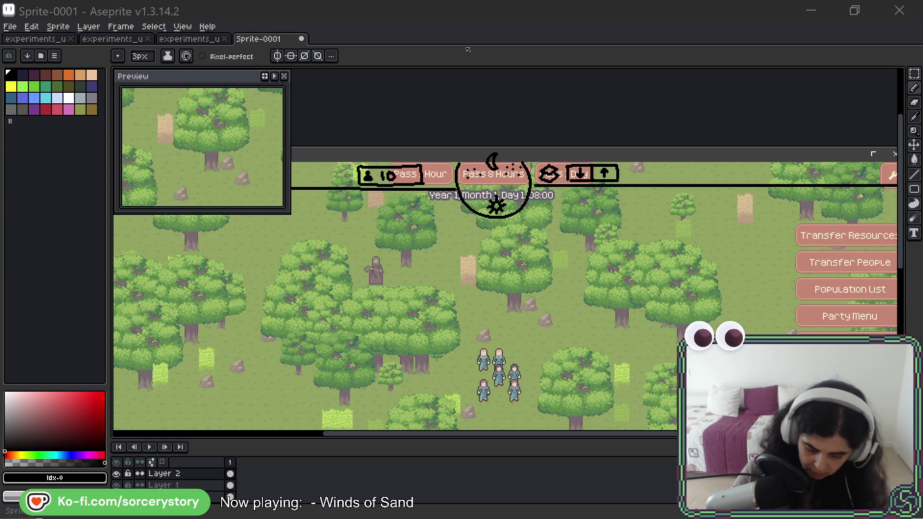
left_click(475, 140)
key("space")
left_click_drag(475, 140, 587, 136)
left_click_drag(435, 160, 478, 192)
mouse_move(437, 161)
left_mouse_down()
mouse_move(478, 192)
mouse_move(464, 183)
left_mouse_up()
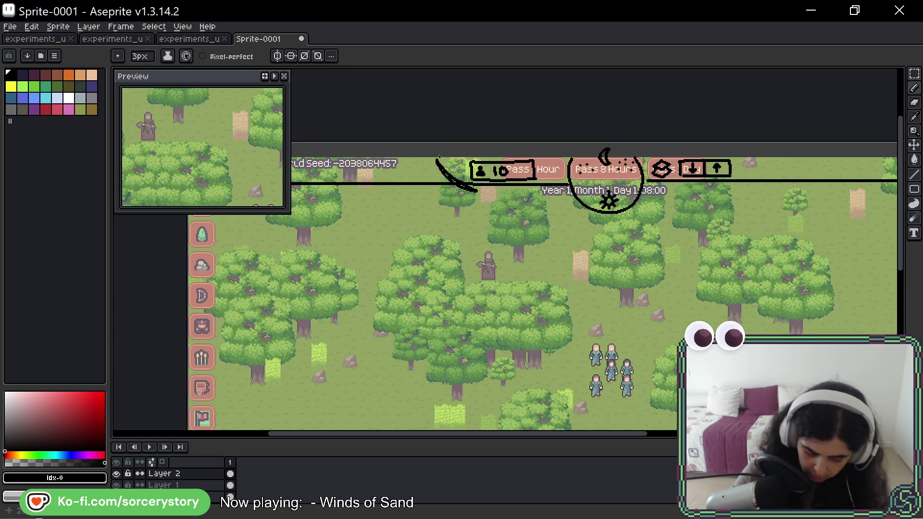
key("ctrl+z")
key("ctrl+z")
key("ctrl+z")
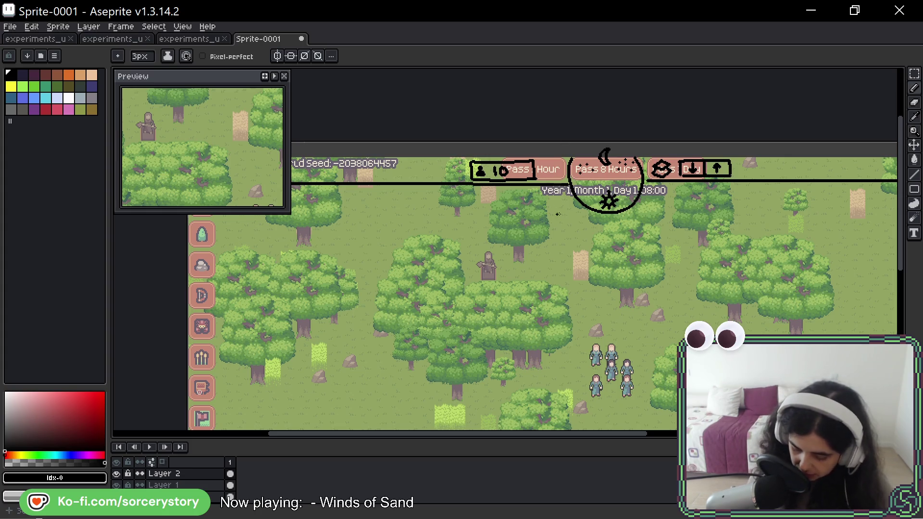
left_click_drag(744, 153, 707, 161)
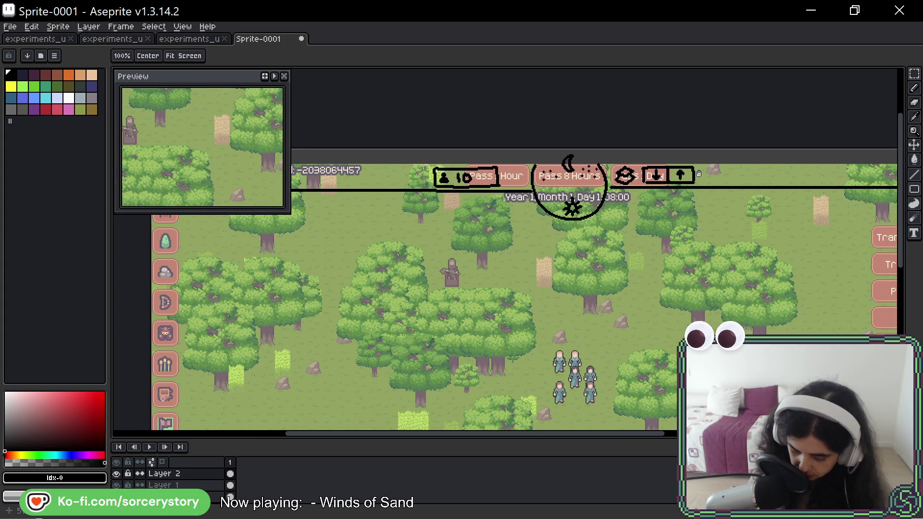
key("space")
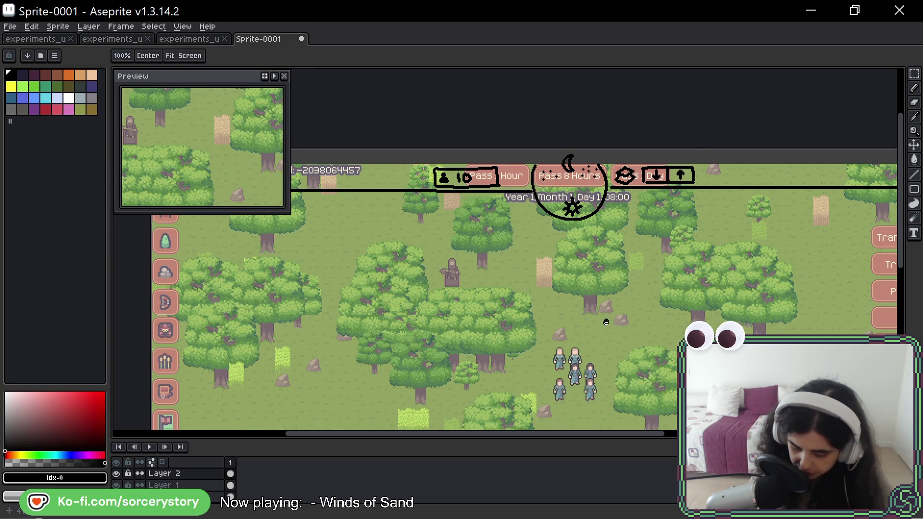
left_click_drag(606, 332, 600, 178)
left_click_drag(609, 291, 581, 246)
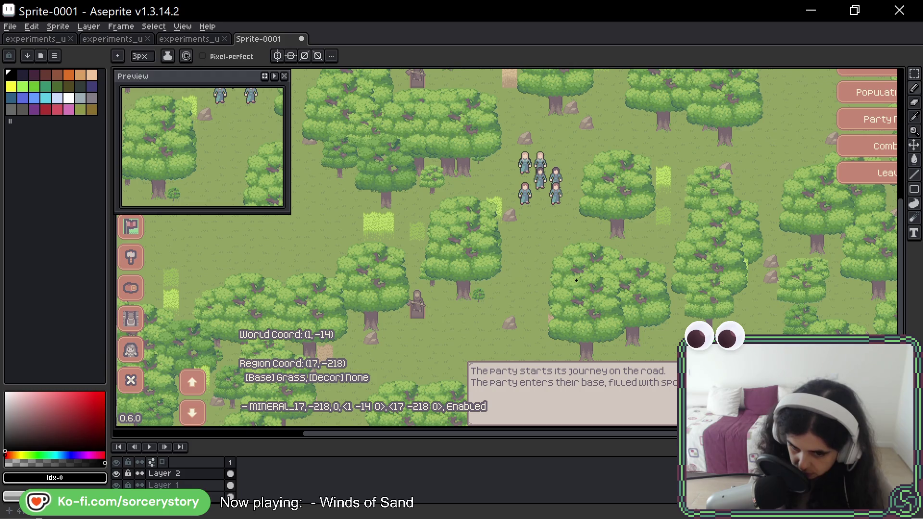
mouse_move(587, 177)
left_mouse_down()
mouse_move(589, 290)
mouse_move(606, 180)
left_mouse_up()
key("b")
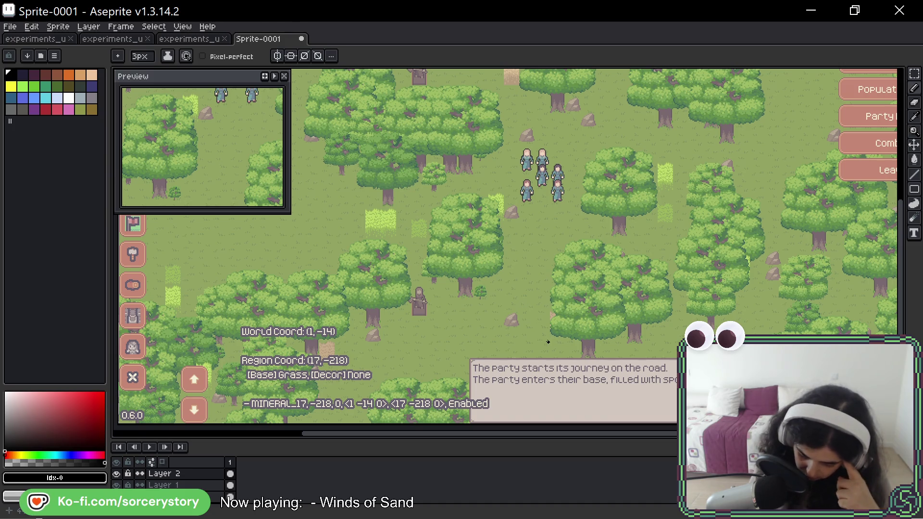
key("h")
left_click_drag(612, 167, 613, 198)
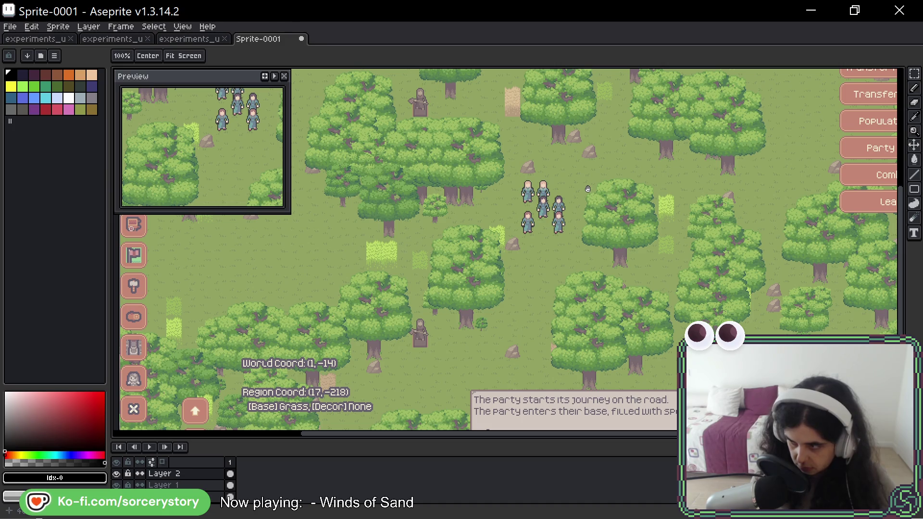
key("b")
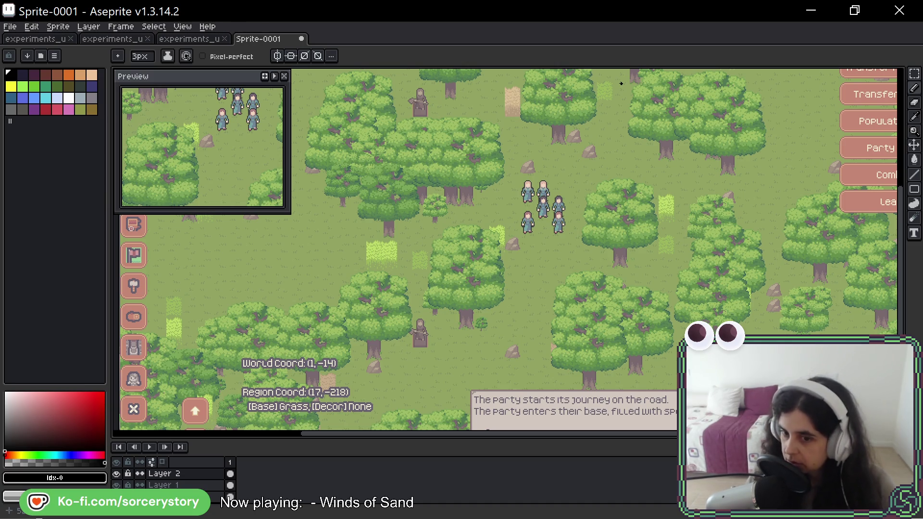
key("h")
left_click_drag(621, 83, 522, 133)
key("b")
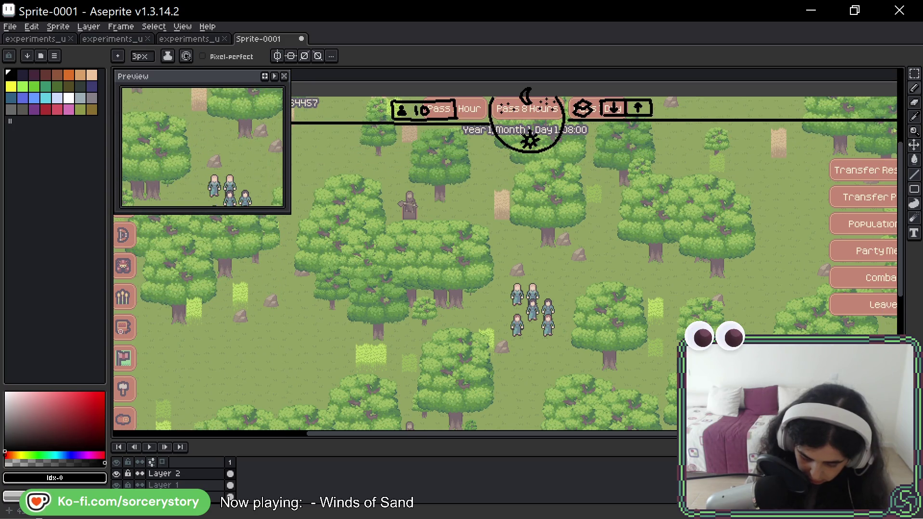
mouse_move(620, 85)
left_mouse_down()
mouse_move(565, 119)
mouse_move(580, 98)
left_mouse_up()
key("ctrl+z")
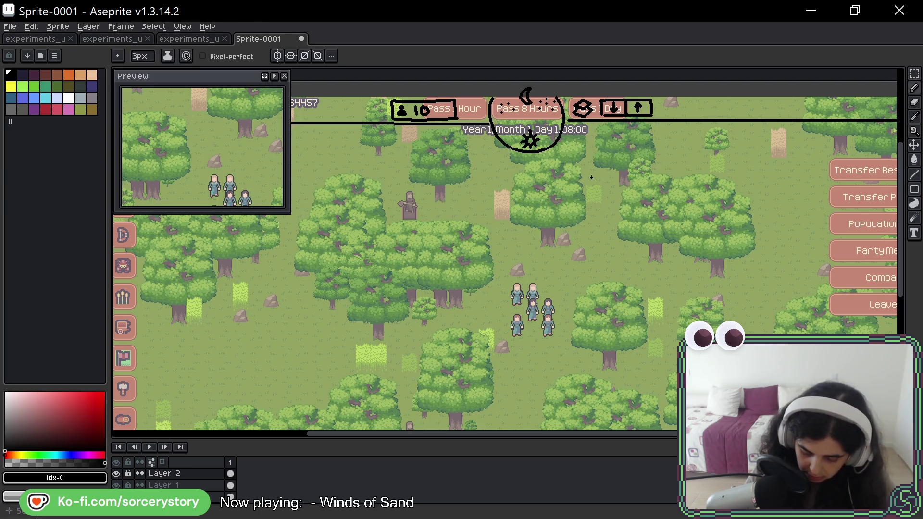
key("ctrl+v")
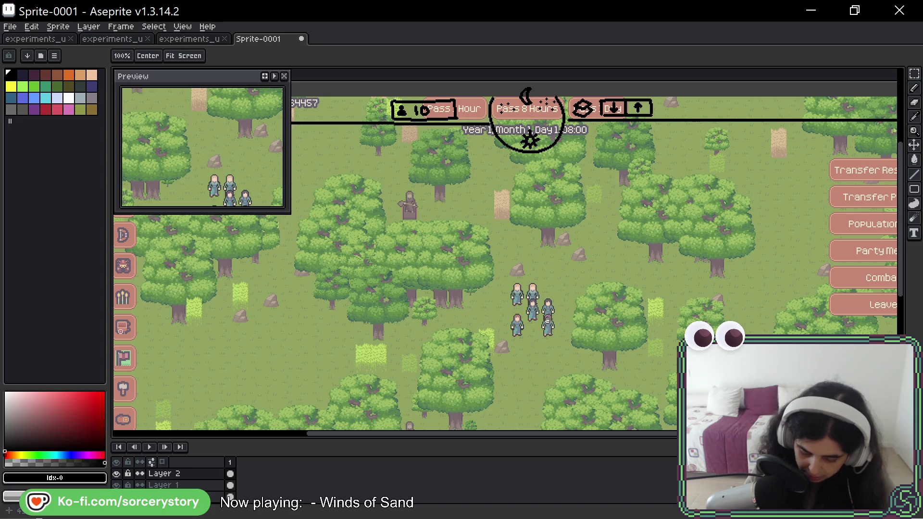
key("Return")
mouse_move(513, 319)
left_mouse_down()
mouse_move(483, 269)
mouse_move(543, 312)
mouse_move(531, 262)
mouse_move(543, 315)
left_mouse_up()
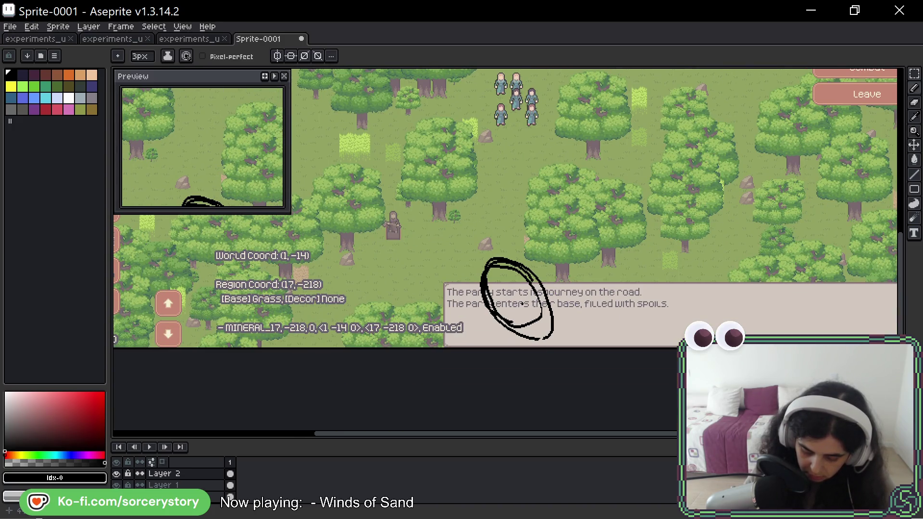
- Remove the circle scribble over the dialogue text and view the top HUD outline boxes
key("ctrl+v")
key("Return")
left_click_drag(561, 104, 532, 335)
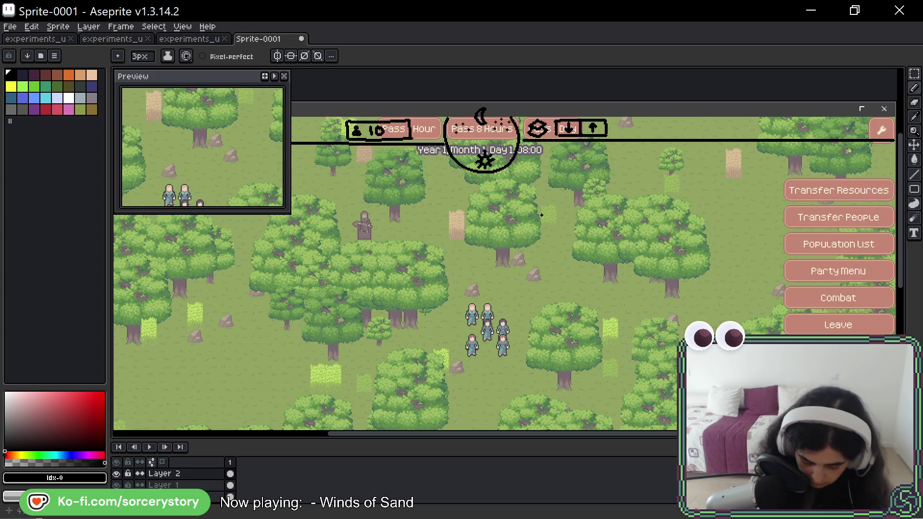
key("space")
left_click_drag(576, 352, 569, 218)
scroll(570, 218, "down", 5)
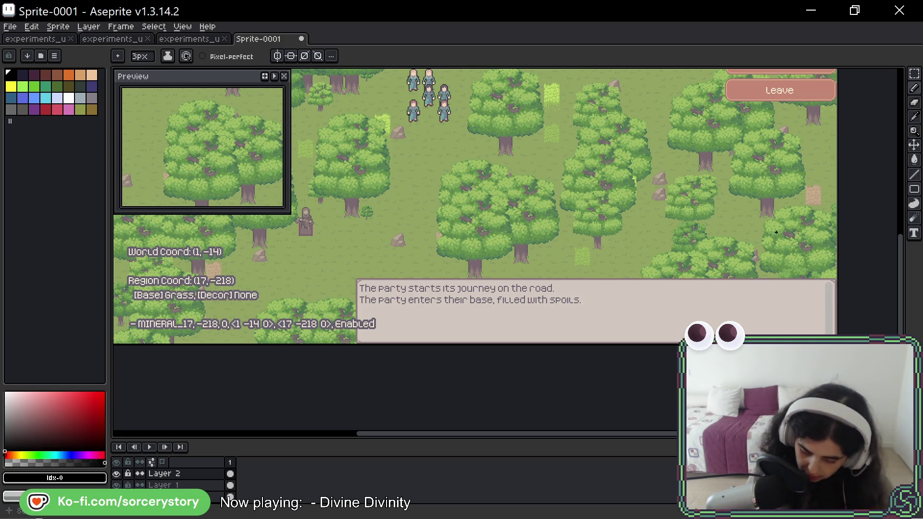
left_click_drag(800, 187, 680, 204)
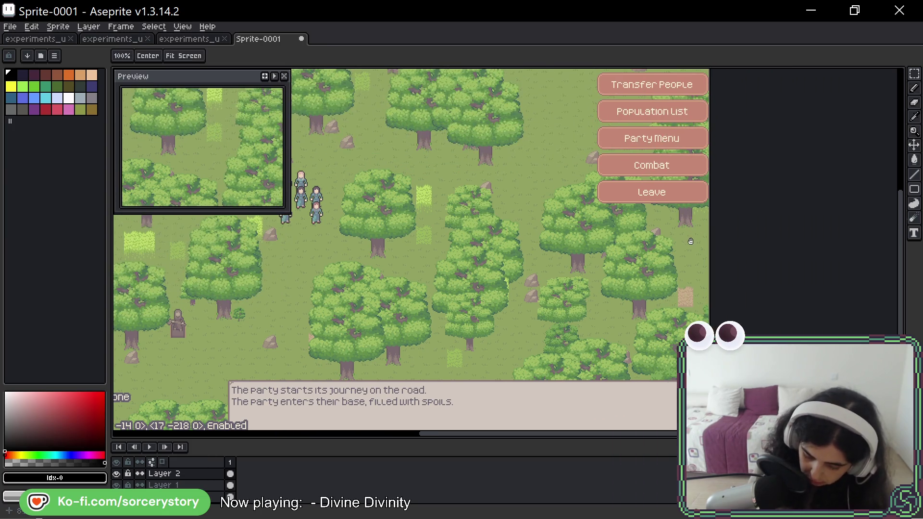
- Draw a thin vertical black outline along the right edge of the six-button column
mouse_move(697, 235)
left_mouse_down()
mouse_move(673, 249)
mouse_move(652, 282)
left_mouse_up()
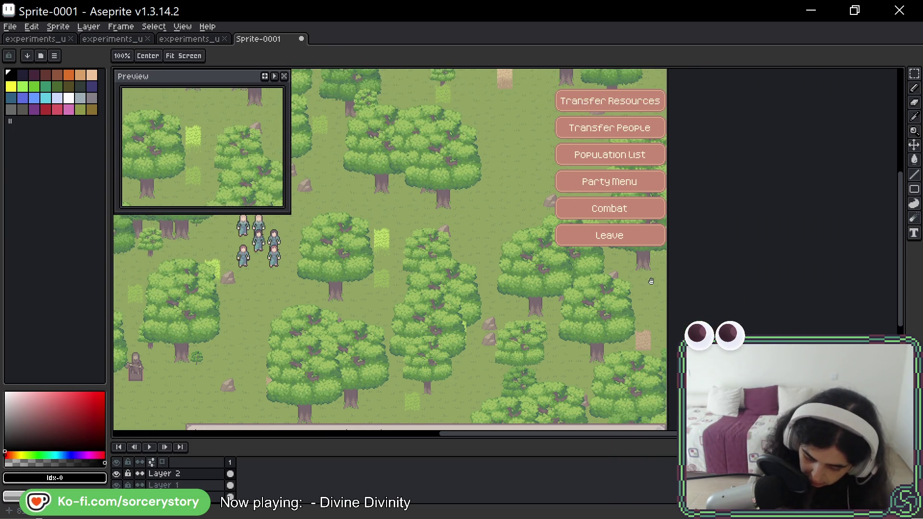
left_click_drag(644, 92, 644, 254)
mouse_move(644, 91)
left_mouse_down()
mouse_move(654, 140)
mouse_move(654, 243)
mouse_move(646, 253)
left_mouse_up()
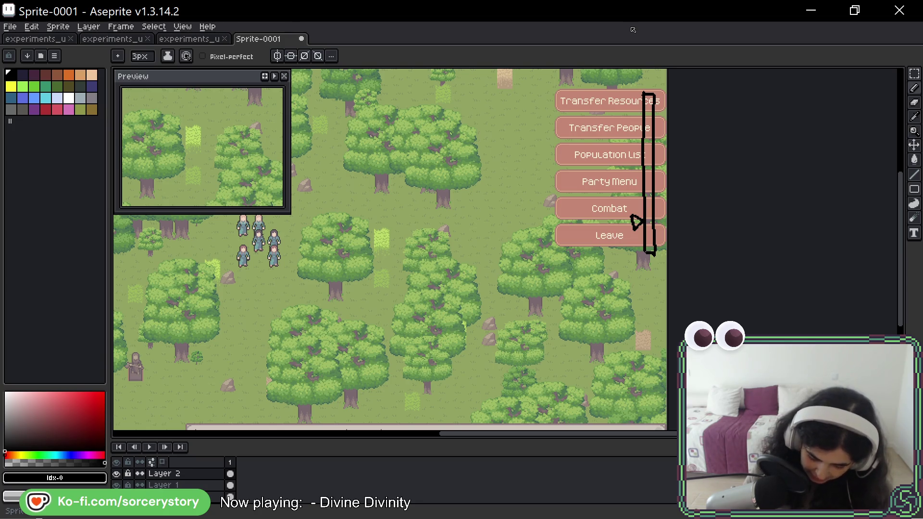
key("ctrl")
- Undo the outline, sketch a scrollbar bracket beside the buttons, then remove it
key("ctrl+z")
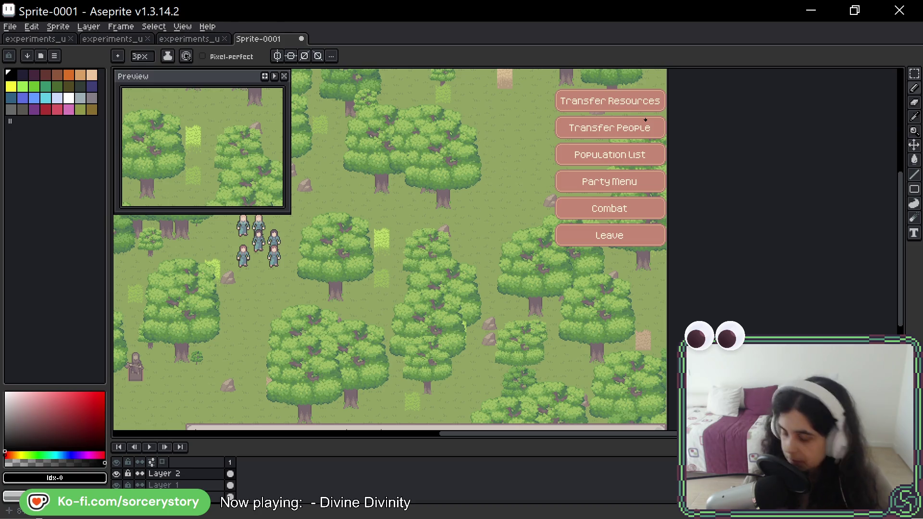
left_click_drag(651, 121, 648, 236)
mouse_move(652, 120)
left_mouse_down()
mouse_move(660, 127)
mouse_move(649, 235)
mouse_move(631, 235)
mouse_move(645, 235)
left_mouse_up()
key("ctrl+z")
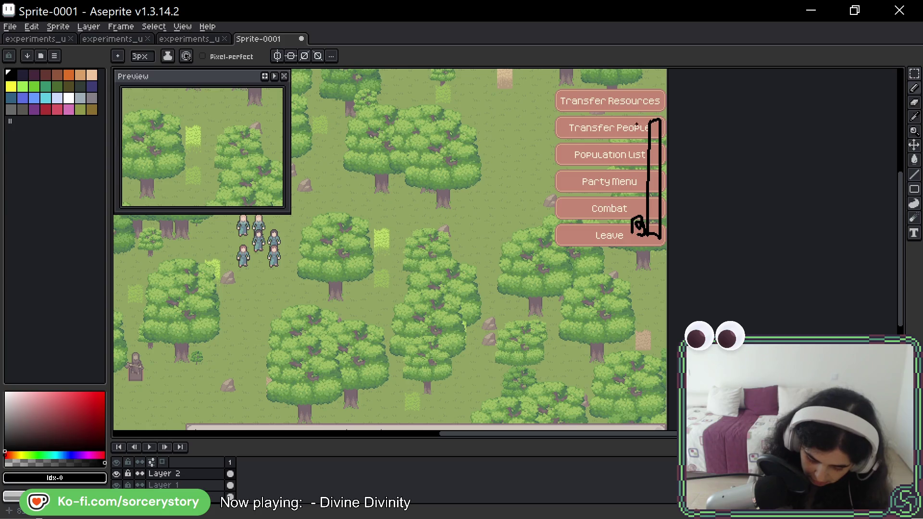
mouse_move(638, 127)
left_mouse_down()
mouse_move(647, 123)
mouse_move(645, 135)
left_mouse_up()
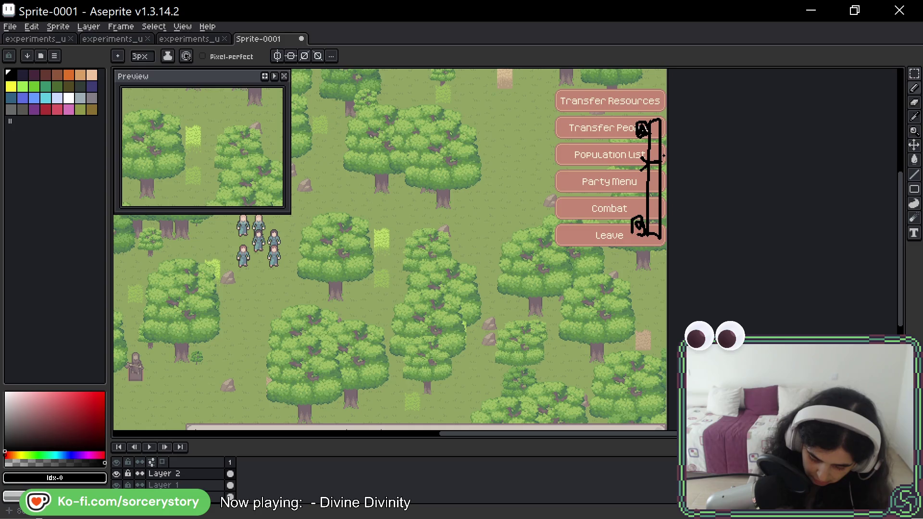
key("ctrl")
key("Delete")
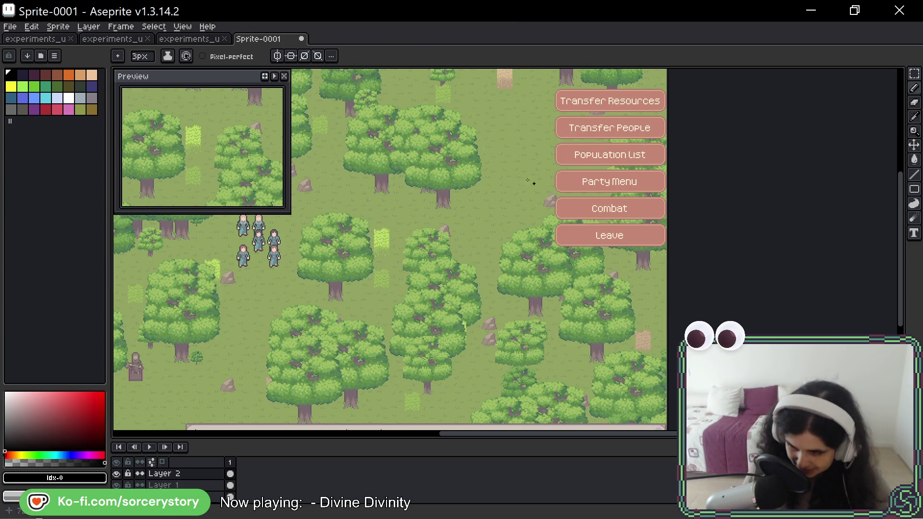
- Pan the canvas, then bring forward the Firefox window with the Anno 117 screenshot
key("space")
mouse_move(533, 183)
left_mouse_down()
mouse_move(568, 164)
mouse_move(739, 113)
left_mouse_up()
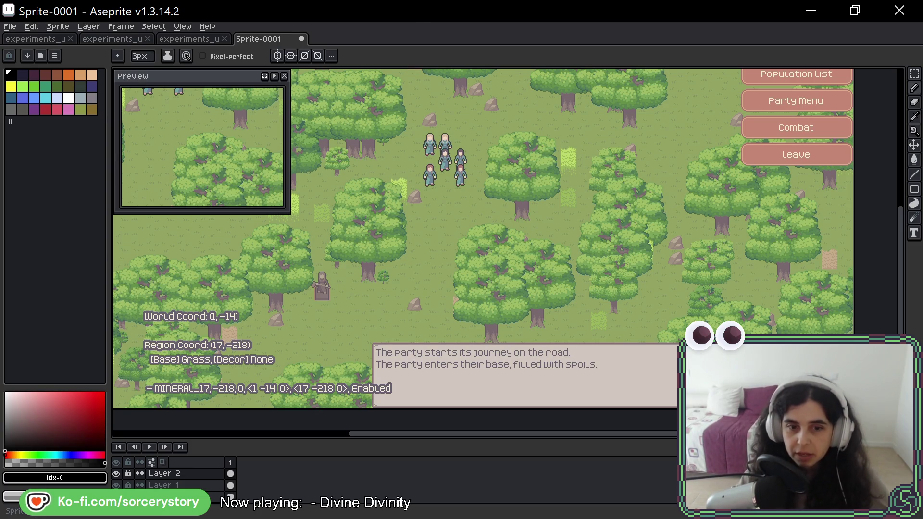
key("alt+Tab")
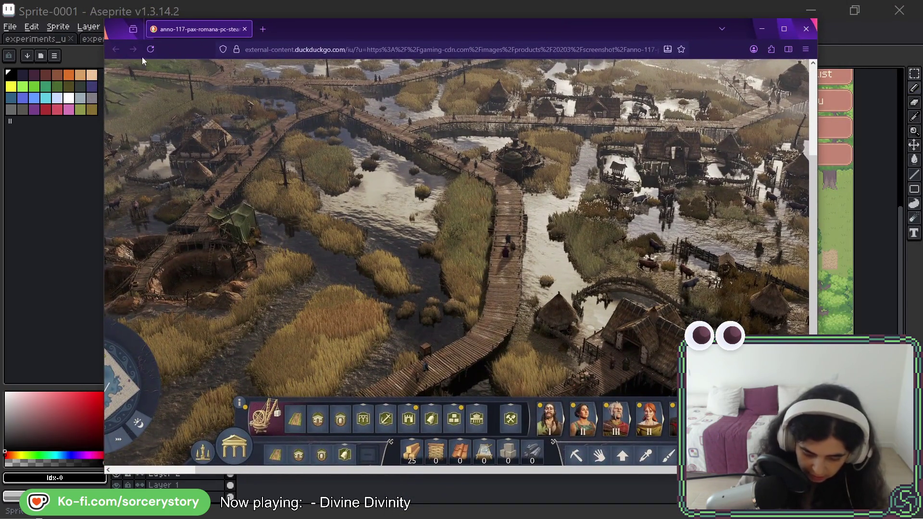
- Enlarge the Firefox reference window over most of the screen, leaving Aseprite's layers visible below
left_click_drag(104, 19, 63, 8)
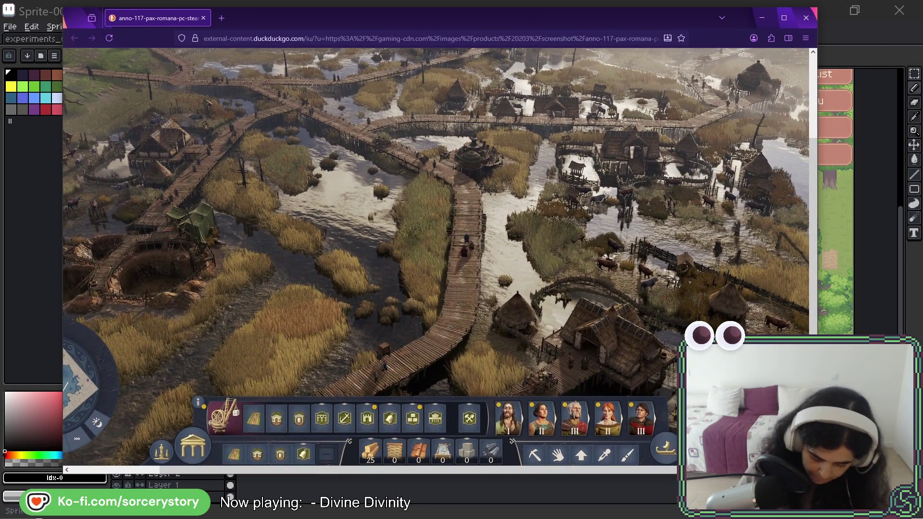
mouse_move(818, 474)
left_mouse_down()
mouse_move(883, 513)
mouse_move(861, 501)
left_mouse_up()
scroll(534, 378, "up", 5)
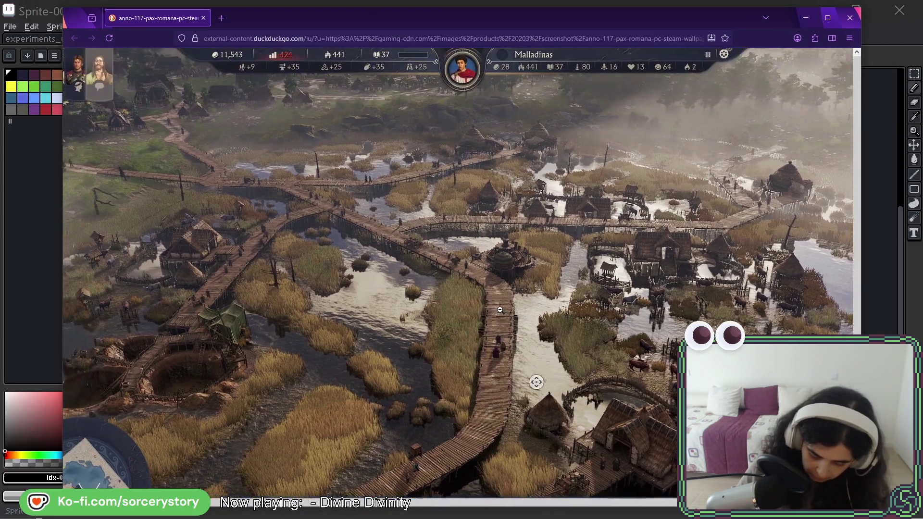
scroll(510, 313, "left", 3)
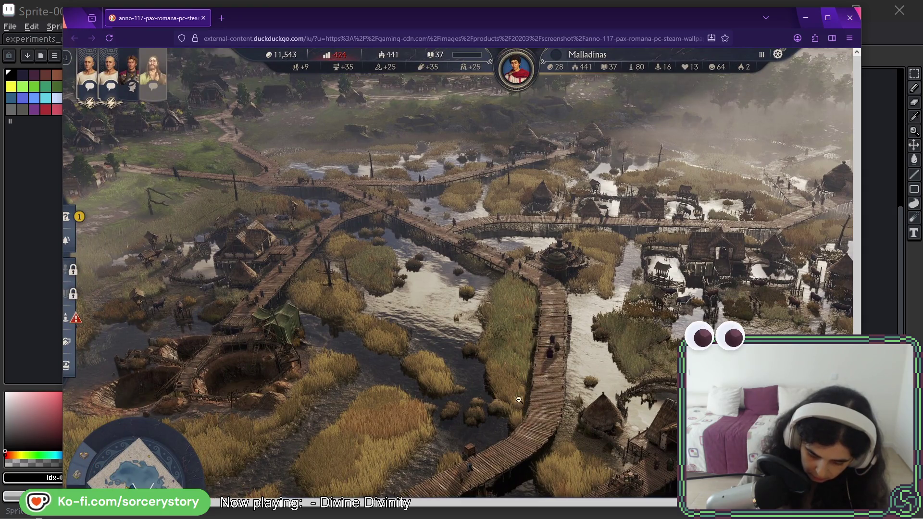
left_click_drag(497, 508, 500, 445)
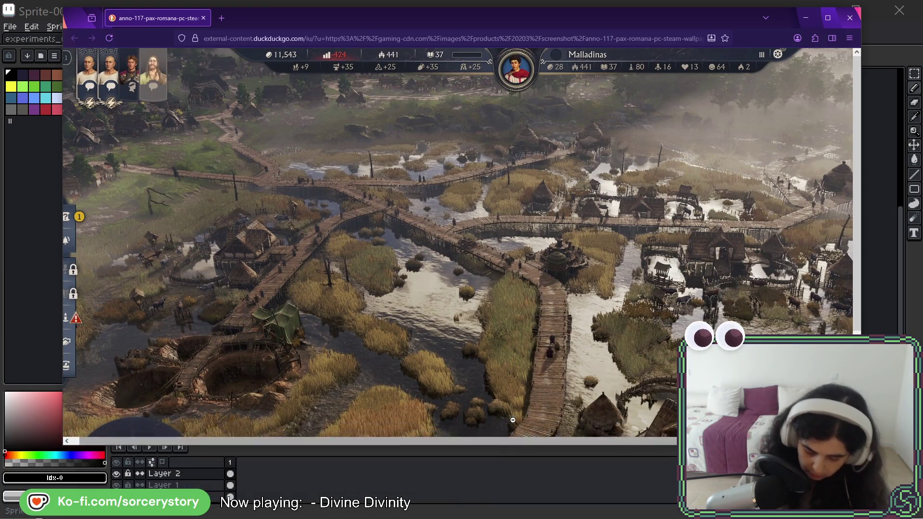
- Autoscroll around the Anno 117 screenshot to inspect its bottom toolbar, minimap and left side
middle_click(558, 268)
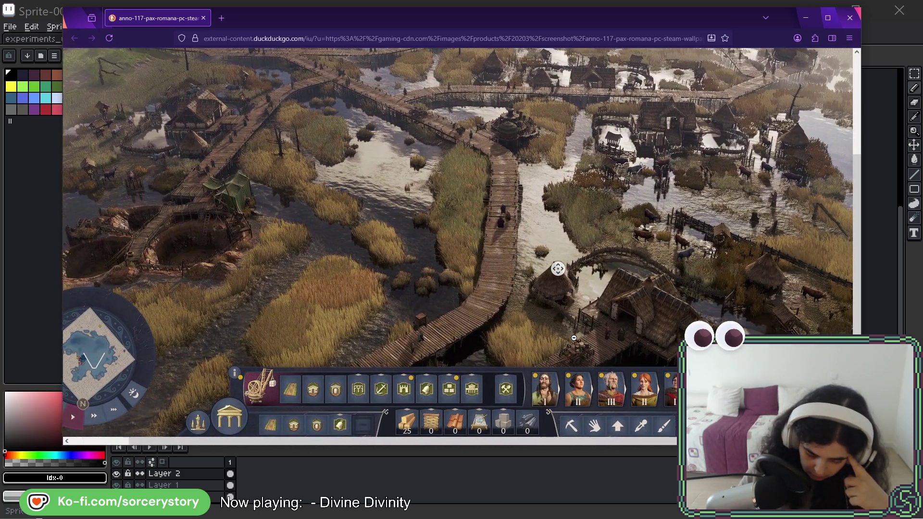
left_click(574, 338)
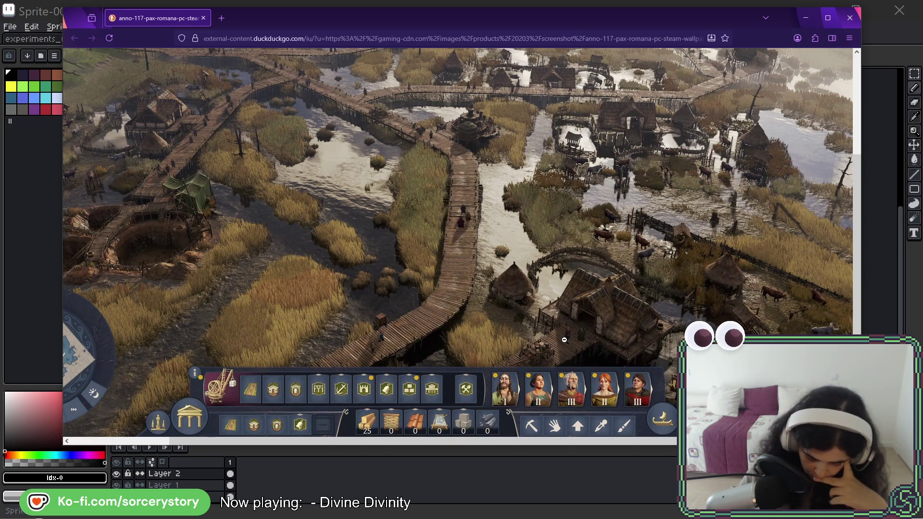
middle_click(624, 327)
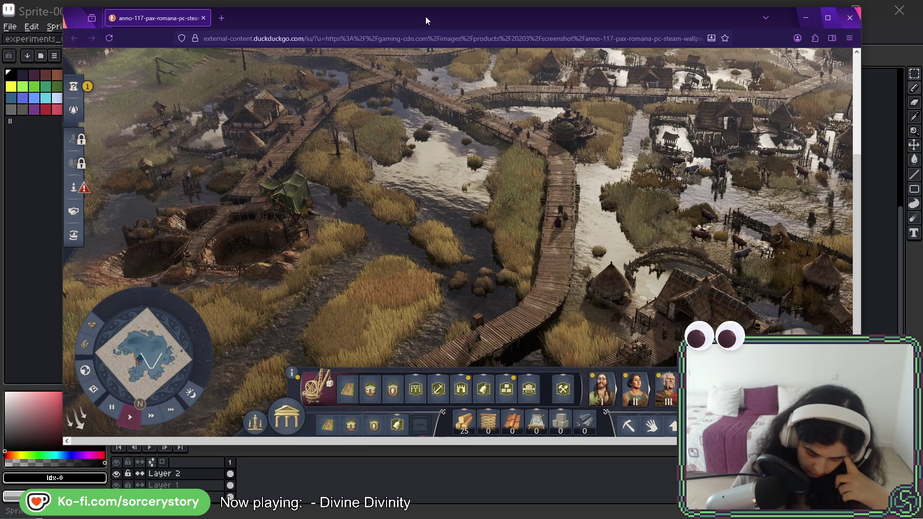
left_click(195, 443)
mouse_move(278, 438)
left_mouse_down()
mouse_move(332, 436)
mouse_move(283, 437)
left_mouse_up()
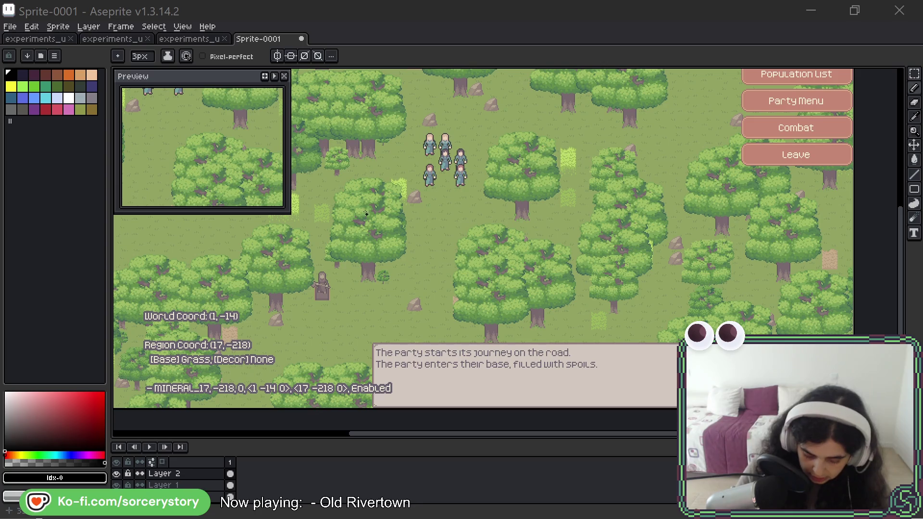
- Pan the Sprite-0001 canvas across the forest map toward its upper-left area and dialog box
middle_click(411, 151)
mouse_move(411, 151)
left_mouse_down()
mouse_move(625, 167)
mouse_move(723, 191)
left_mouse_up()
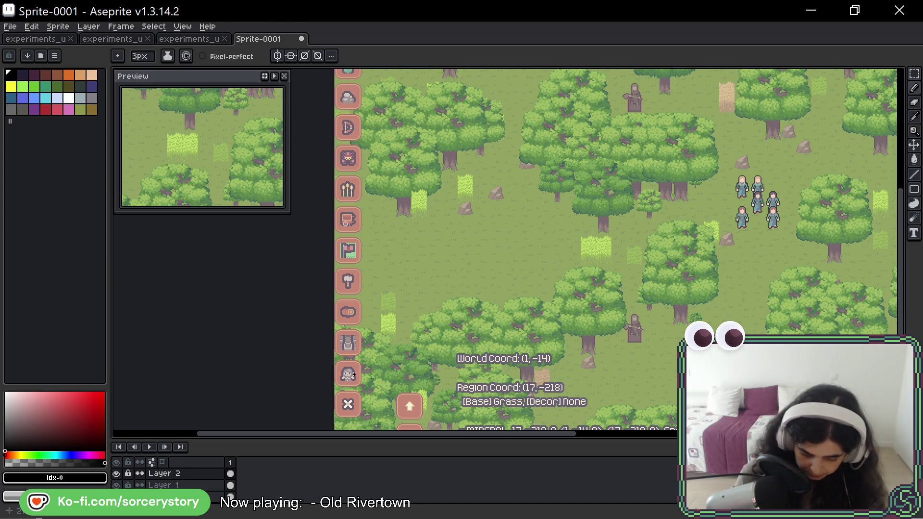
key("space")
mouse_move(721, 237)
left_mouse_down()
mouse_move(612, 237)
mouse_move(485, 170)
left_mouse_up()
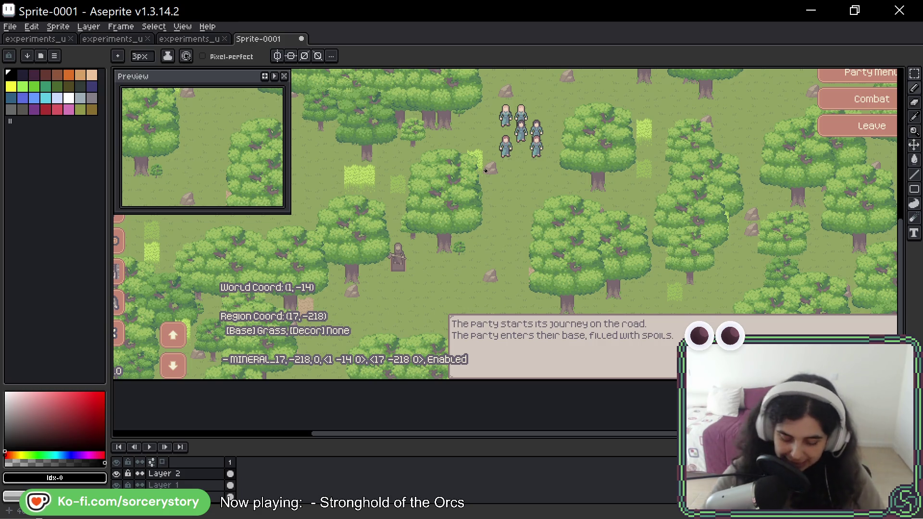
mouse_move(554, 296)
left_mouse_down()
mouse_move(542, 243)
mouse_move(531, 308)
left_mouse_up()
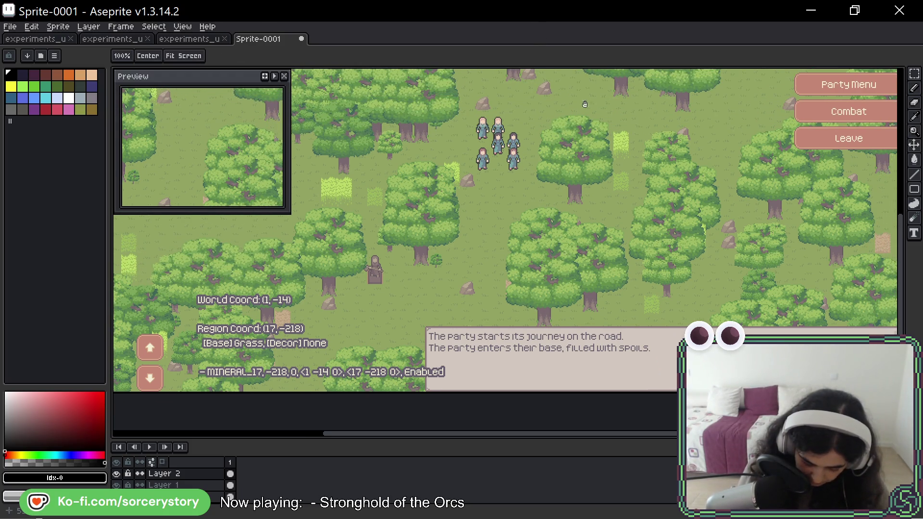
left_click_drag(586, 149, 575, 340)
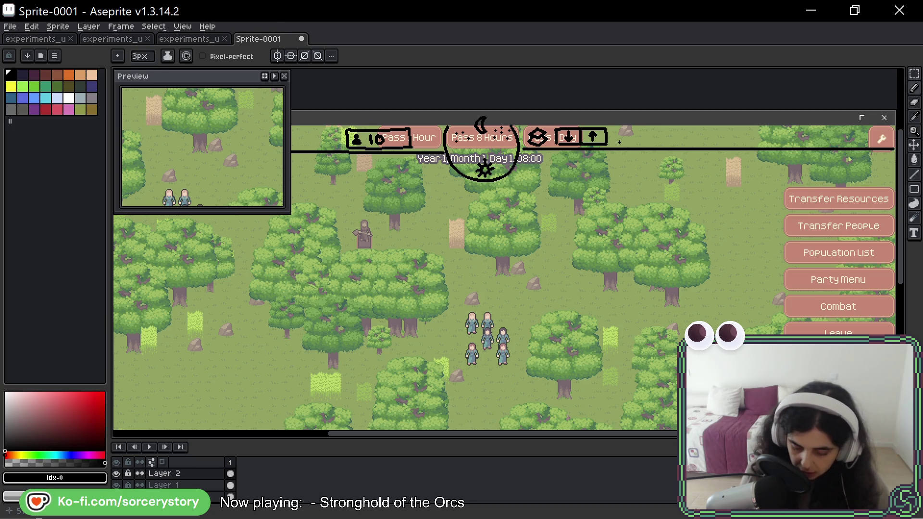
left_click_drag(548, 305, 555, 204)
scroll(555, 205, "down", 3)
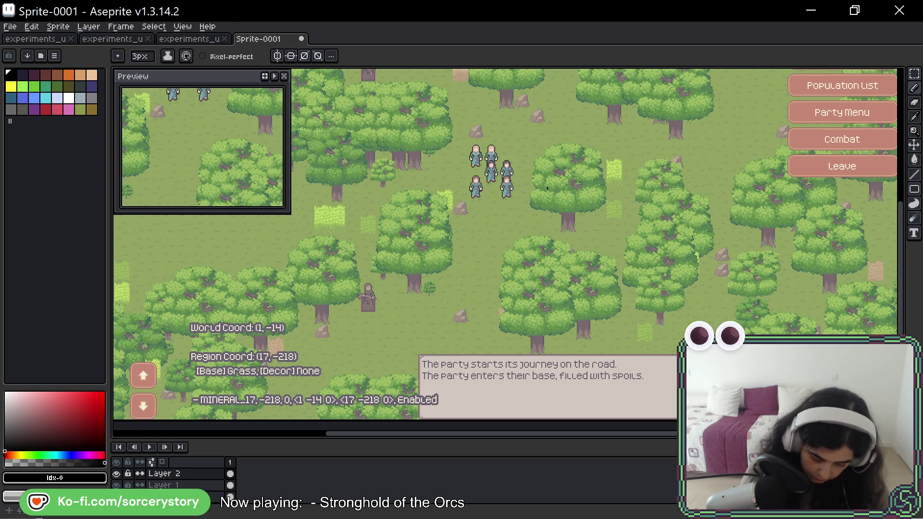
scroll(385, 231, "left", 5)
- Draw freehand box outlines at the left arrow-button area and nearby, panning to keep them in view
mouse_move(244, 281)
left_mouse_down()
mouse_move(355, 255)
mouse_move(247, 383)
left_mouse_up()
scroll(446, 318, "right", 15)
mouse_move(456, 399)
left_mouse_down()
mouse_move(473, 268)
mouse_move(468, 413)
left_mouse_up()
key("space")
mouse_move(468, 325)
left_mouse_down()
mouse_move(621, 276)
mouse_move(852, 282)
left_mouse_up()
left_click_drag(722, 292, 668, 311)
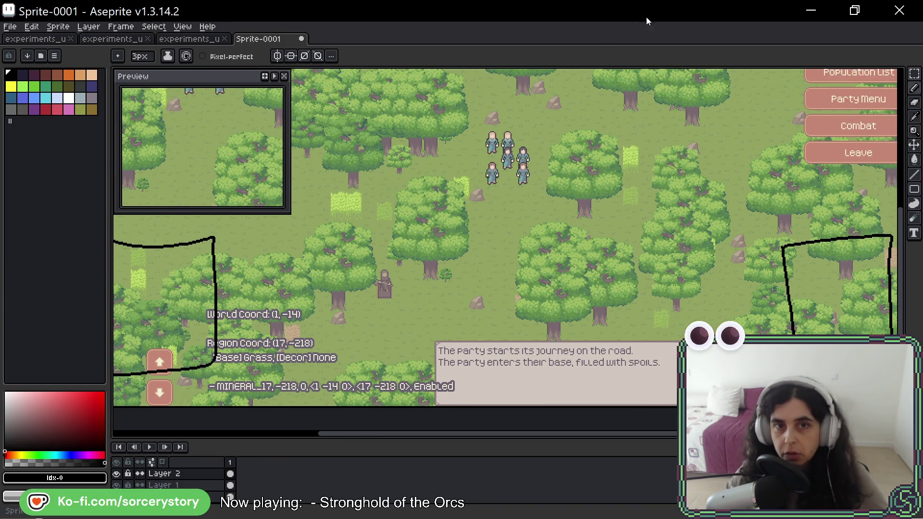
- Draw an outline at the lower right, undo the unwanted double-arch stroke, and return to the reference browser
mouse_move(848, 269)
left_mouse_down()
mouse_move(817, 236)
mouse_move(764, 335)
left_mouse_up()
left_click_drag(756, 313, 883, 335)
key("ctrl+z")
key("ctrl+z")
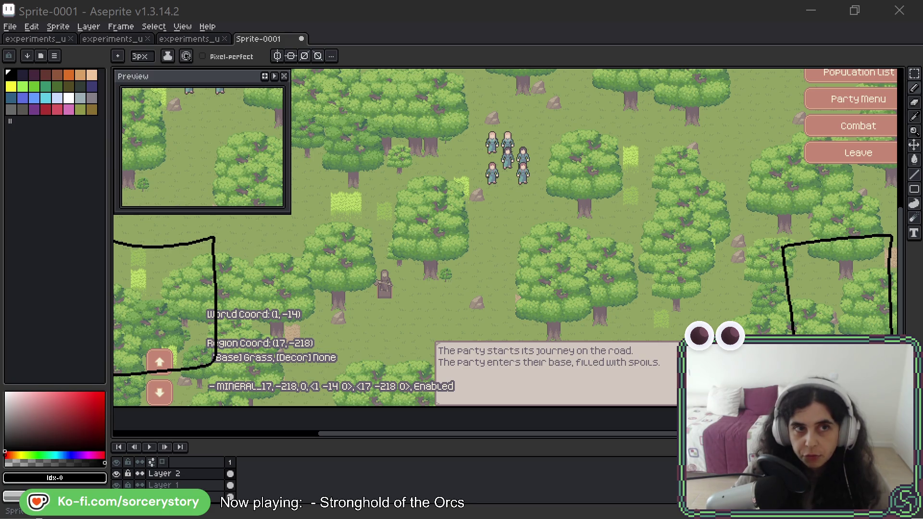
key("alt+Tab")
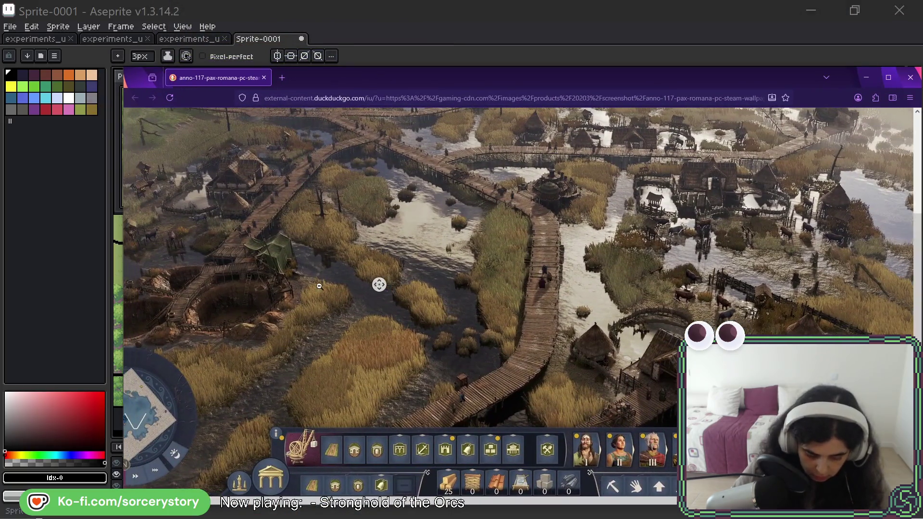
- Fit the Anno screenshot to the window, then close the Stronghold and Anno reference screenshots
left_click(319, 286)
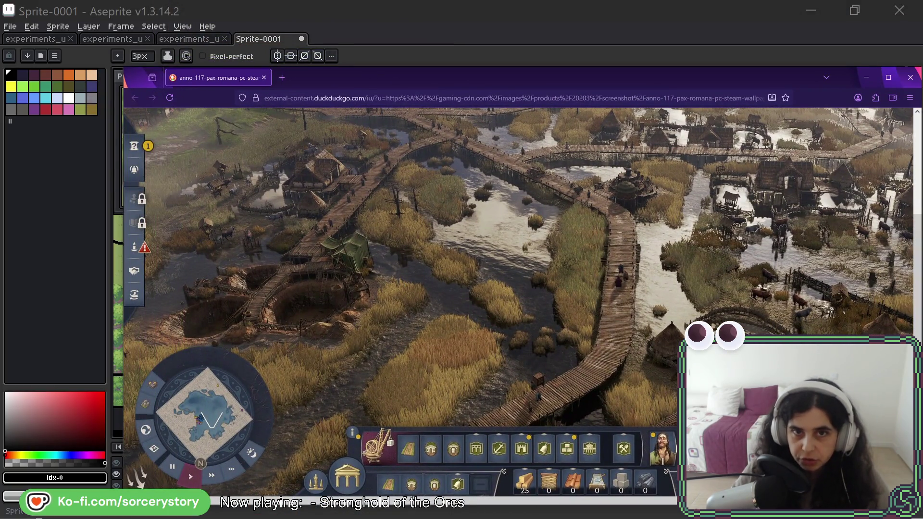
key("alt+Tab")
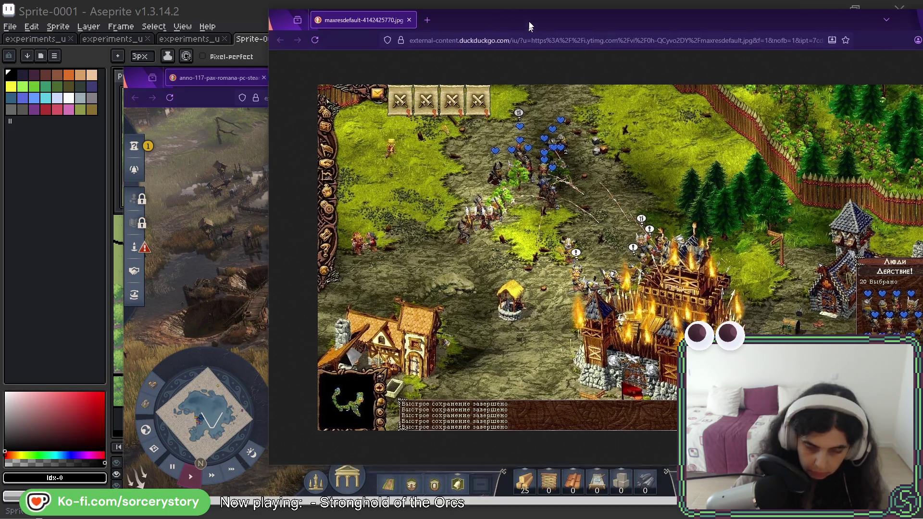
key("ctrl+w")
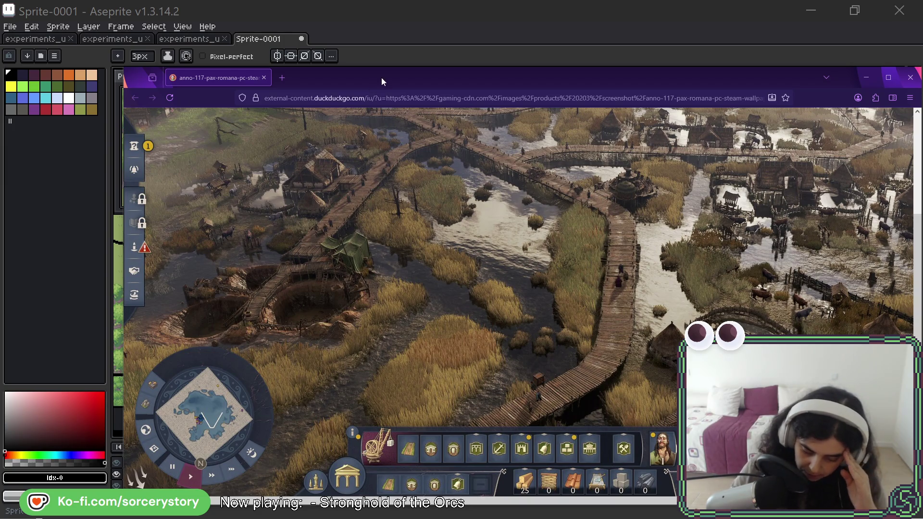
key("ctrl+w")
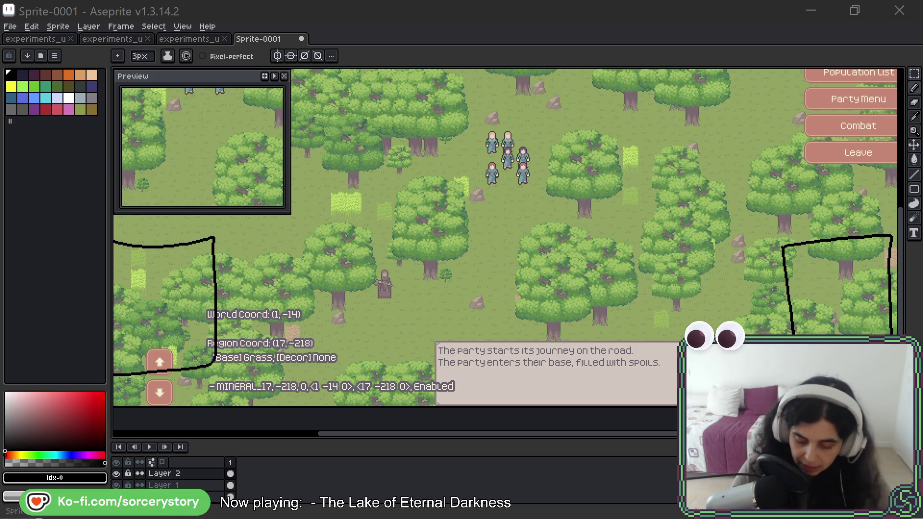
- Undo both freehand boxes in Aseprite, pan the map, and undo a misplaced test box by the icon column
left_click(488, 18)
key("ctrl+z")
key("ctrl+z")
key("ctrl+z")
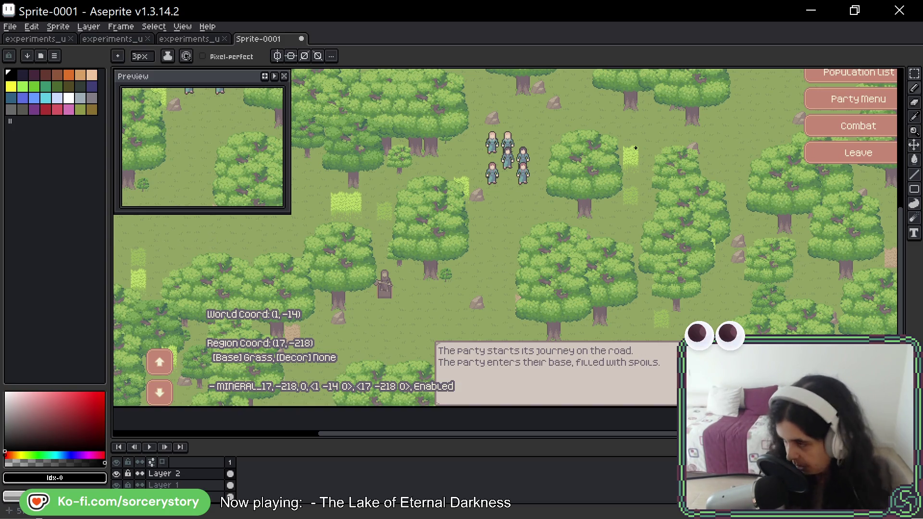
mouse_move(504, 278)
left_mouse_down()
mouse_move(632, 210)
mouse_move(545, 281)
left_mouse_up()
key("b")
mouse_move(187, 254)
left_mouse_down()
mouse_move(188, 262)
mouse_move(310, 243)
mouse_move(187, 254)
left_mouse_up()
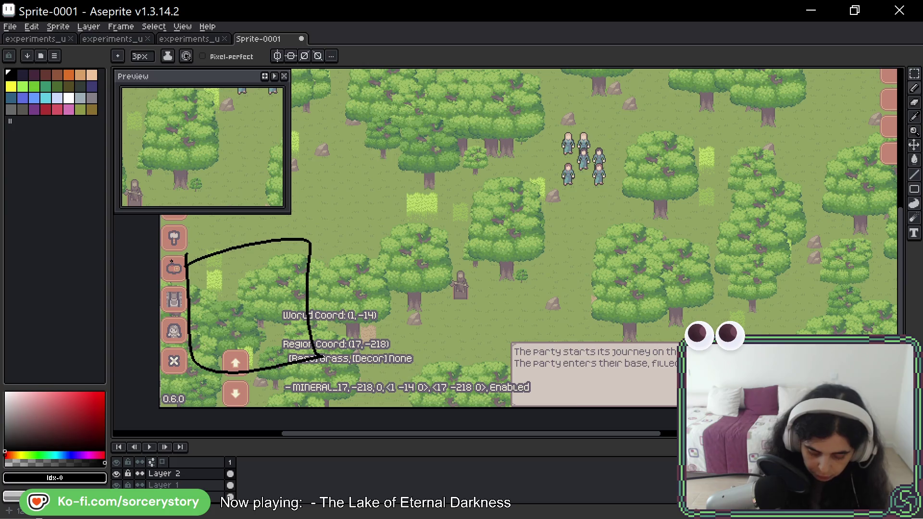
key("ctrl+z")
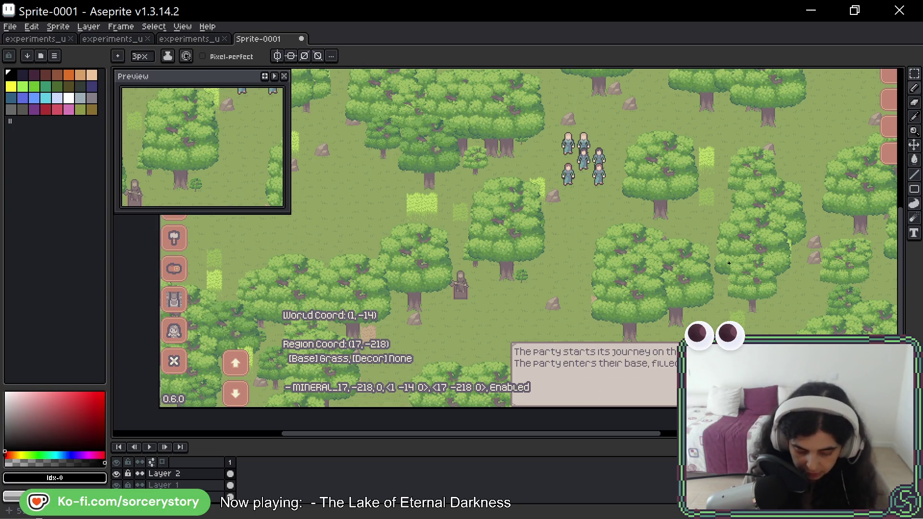
left_click_drag(729, 263, 686, 238)
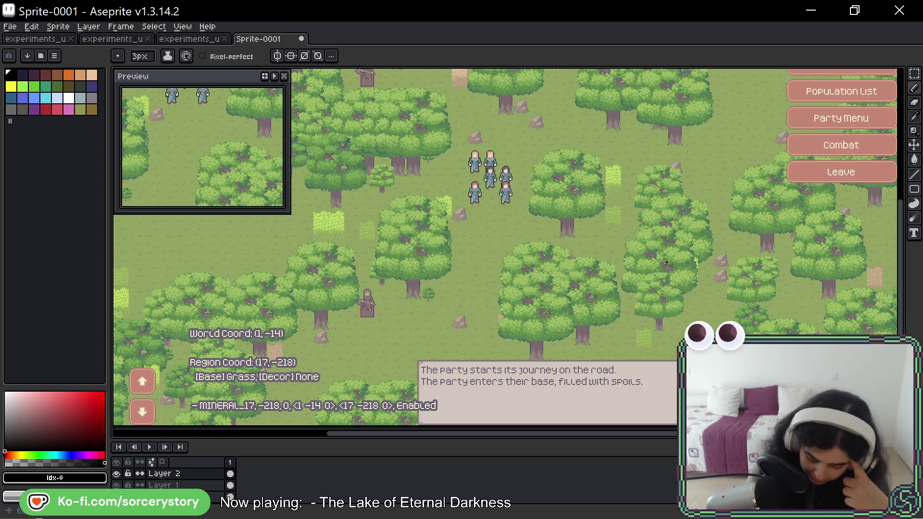
- Draw the freehand outline around the message text box, redrawing its top and right edges
mouse_move(353, 378)
left_mouse_down()
mouse_move(356, 363)
mouse_move(495, 355)
mouse_move(580, 388)
left_mouse_up()
key("ctrl+z")
mouse_move(364, 361)
left_mouse_down()
mouse_move(510, 353)
mouse_move(597, 374)
mouse_move(600, 423)
left_mouse_up()
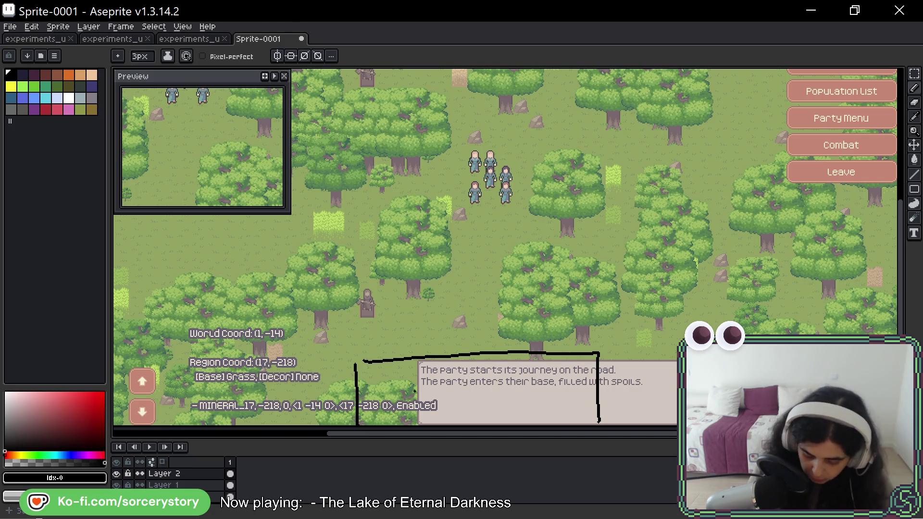
- Sketch the small icon slot squares inside the outline, undoing a stray vertical stroke
mouse_move(385, 380)
left_mouse_down()
mouse_move(388, 414)
mouse_move(376, 376)
mouse_move(416, 374)
mouse_move(390, 418)
mouse_move(378, 418)
left_mouse_up()
key("v")
key("ctrl+z")
key("b")
mouse_move(435, 415)
left_mouse_down()
mouse_move(465, 374)
mouse_move(433, 419)
left_mouse_up()
mouse_move(500, 373)
left_mouse_down()
mouse_move(504, 415)
mouse_move(547, 392)
mouse_move(504, 412)
left_mouse_up()
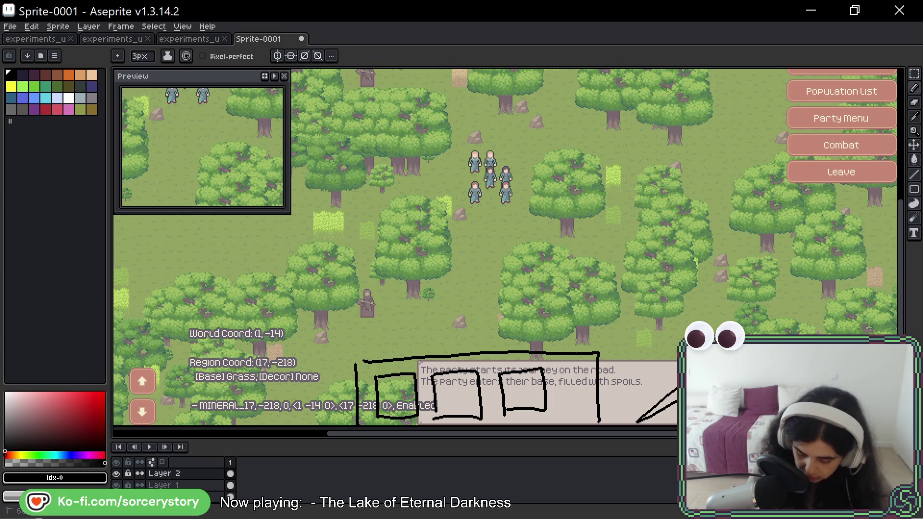
left_click_drag(288, 217, 564, 241)
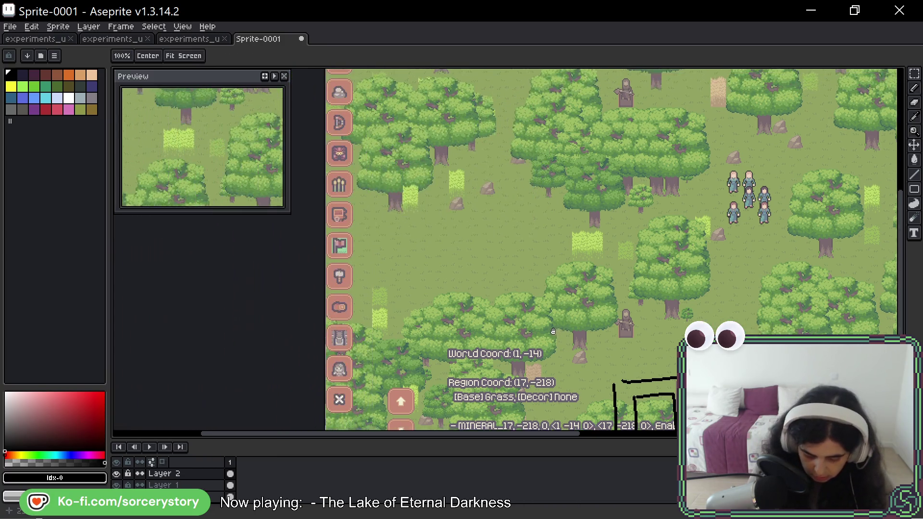
left_click_drag(366, 82, 361, 406)
mouse_move(876, 140)
left_mouse_down()
mouse_move(603, 267)
mouse_move(598, 299)
left_mouse_up()
key("b")
mouse_move(527, 144)
left_mouse_down()
mouse_move(587, 179)
mouse_move(524, 195)
left_mouse_up()
key("ctrl+z")
left_click_drag(582, 421, 553, 214)
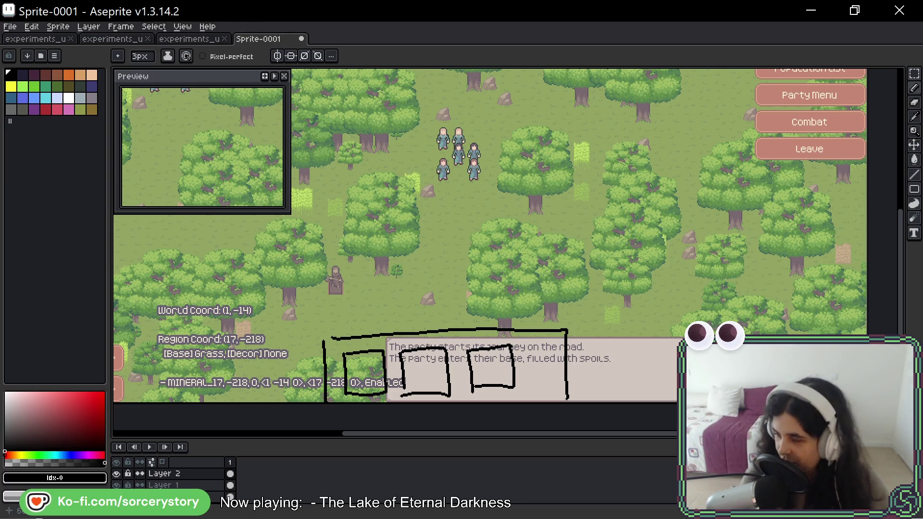
key("space")
left_click_drag(623, 345, 608, 251)
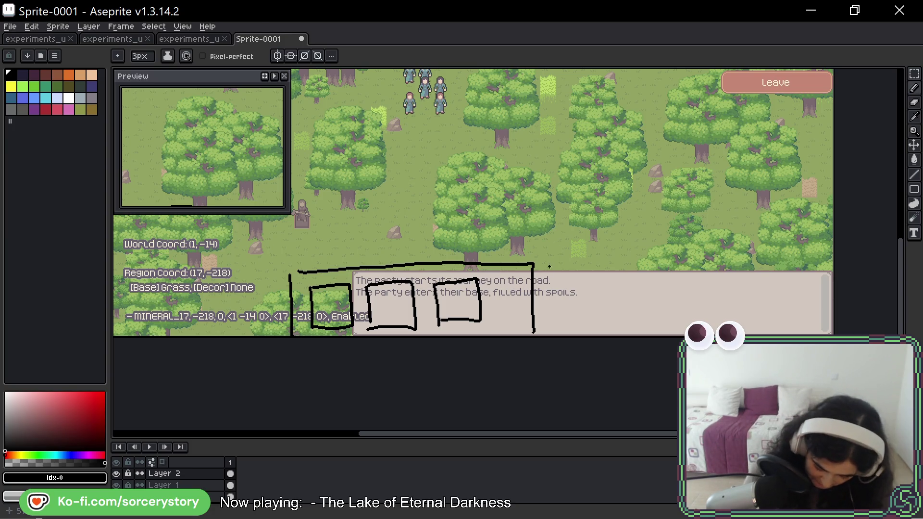
scroll(550, 266, "left", 1)
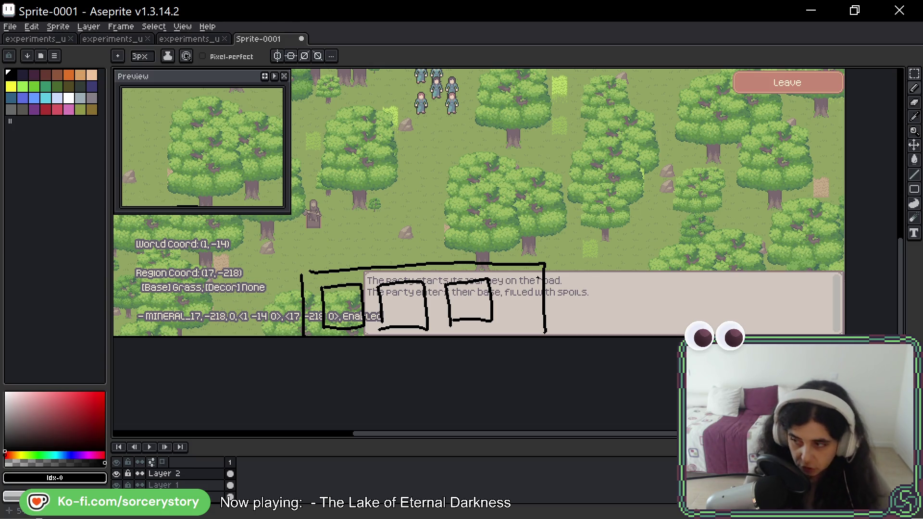
mouse_move(472, 285)
left_mouse_down()
mouse_move(456, 310)
mouse_move(468, 314)
left_mouse_up()
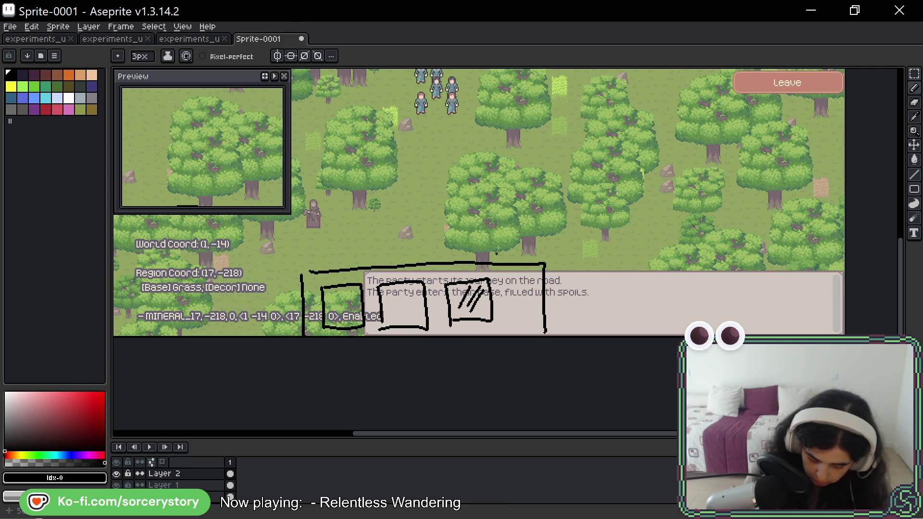
- Draw an up-arrow in the first slot and a jellyfish-like dome with tentacles in the second
key("ctrl")
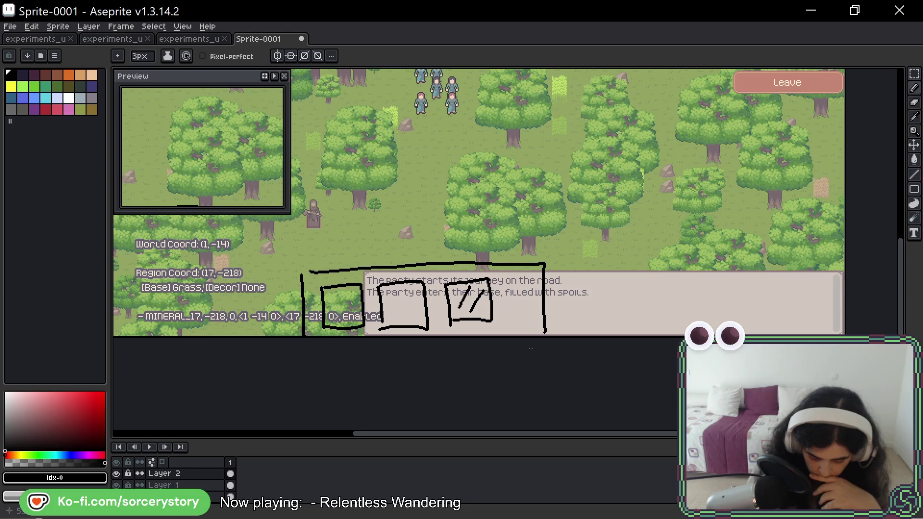
left_click_drag(335, 301, 337, 318)
mouse_move(348, 319)
left_mouse_down()
mouse_move(350, 301)
mouse_move(359, 306)
left_mouse_up()
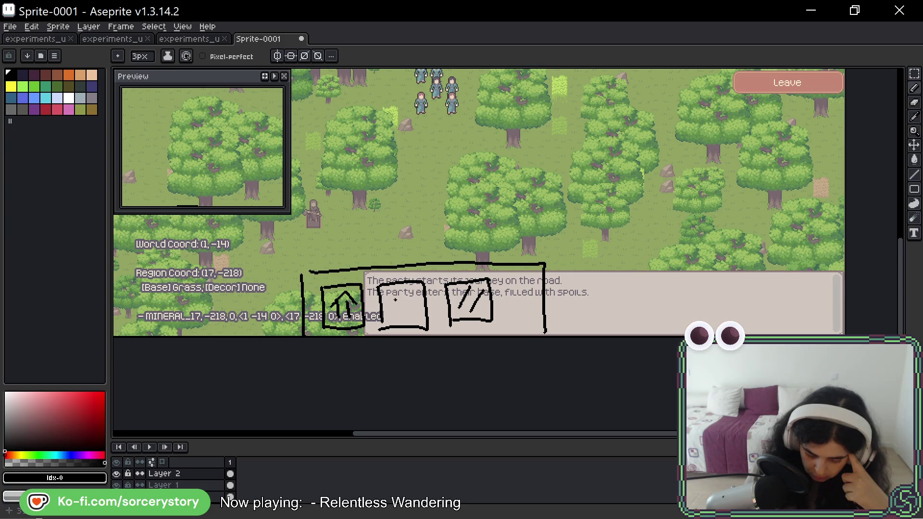
left_click_drag(394, 310, 395, 319)
mouse_move(407, 308)
left_mouse_down()
mouse_move(409, 318)
mouse_move(407, 294)
mouse_move(414, 307)
mouse_move(389, 288)
left_mouse_up()
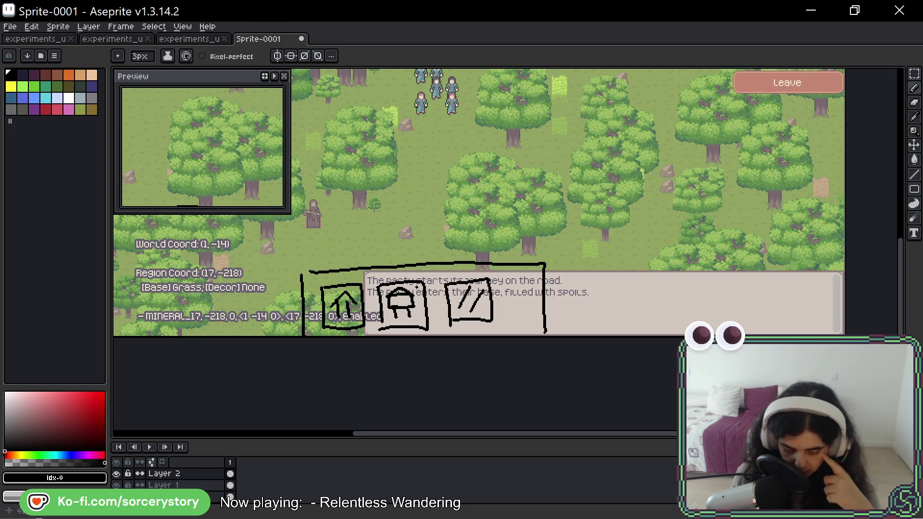
left_click_drag(401, 301, 401, 319)
left_click_drag(405, 301, 405, 319)
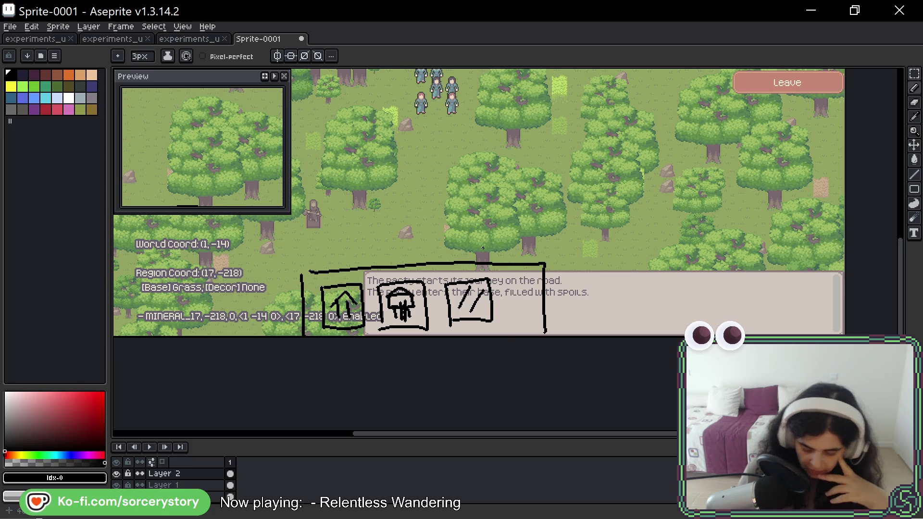
- Sketch diagonal slashes in the third slot, refining the strokes with undo and redo
mouse_move(472, 298)
left_mouse_down()
mouse_move(463, 309)
mouse_move(470, 298)
left_mouse_up()
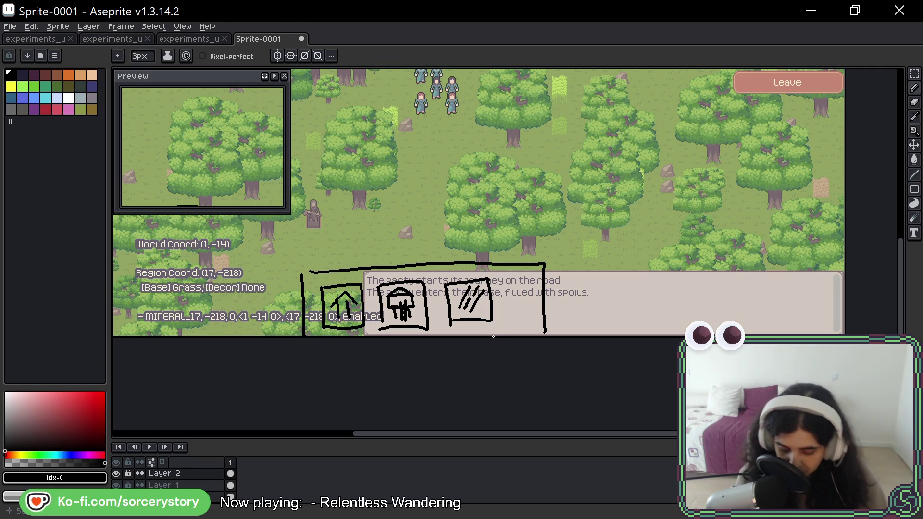
key("ctrl+z")
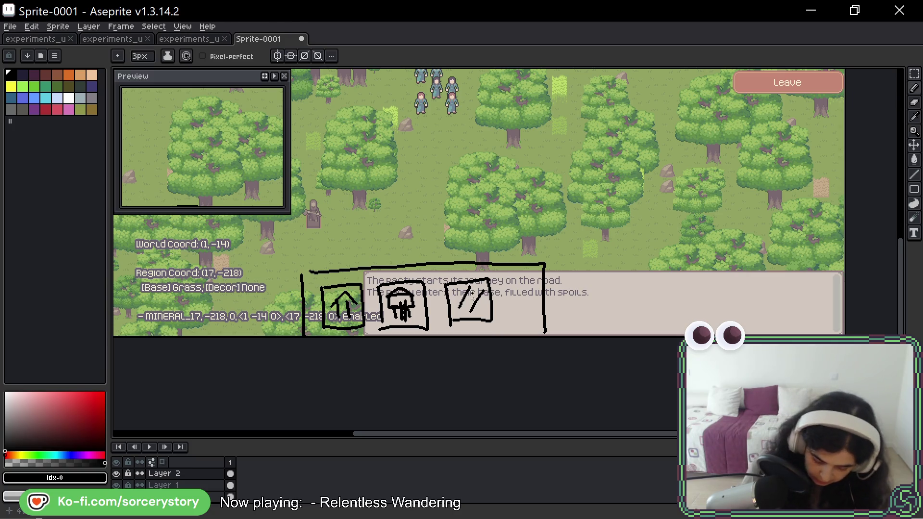
mouse_move(469, 299)
left_mouse_down()
mouse_move(464, 307)
mouse_move(480, 305)
mouse_move(471, 295)
left_mouse_up()
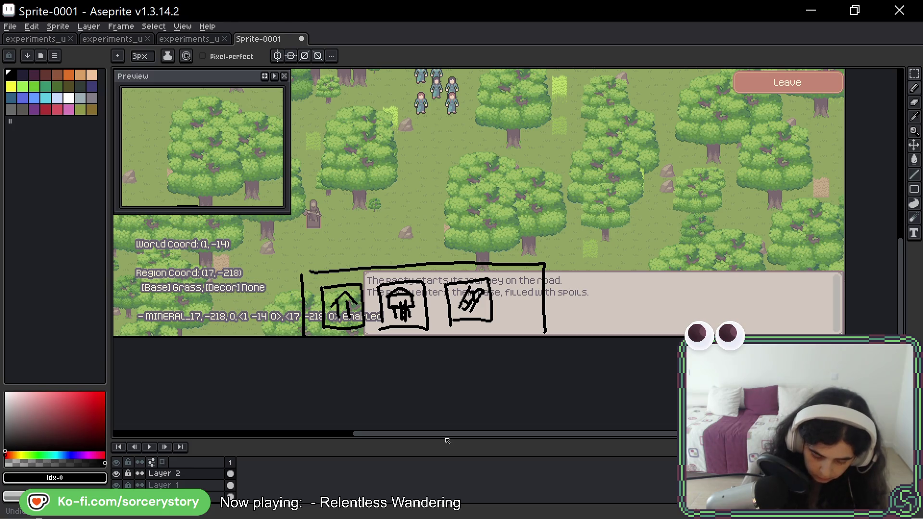
key("ctrl+z")
key("ctrl+z")
key("ctrl+y")
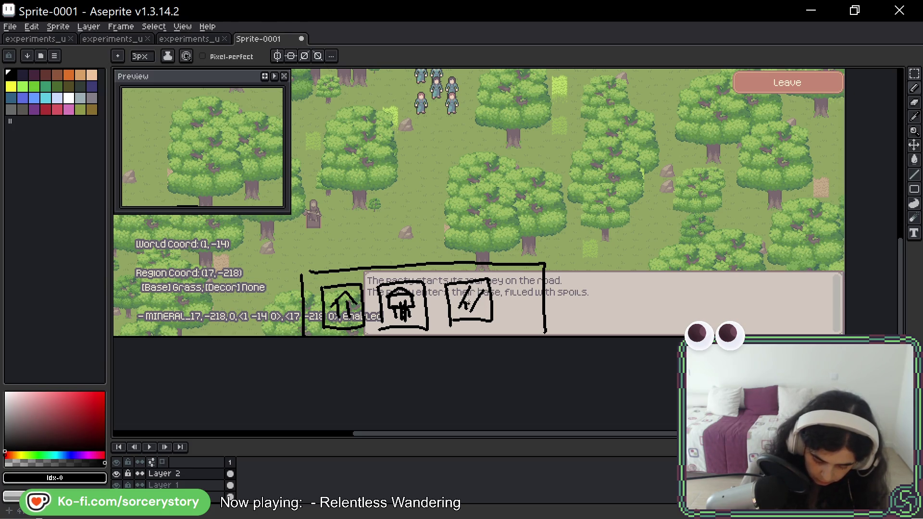
key("ctrl+y")
key("ctrl+y")
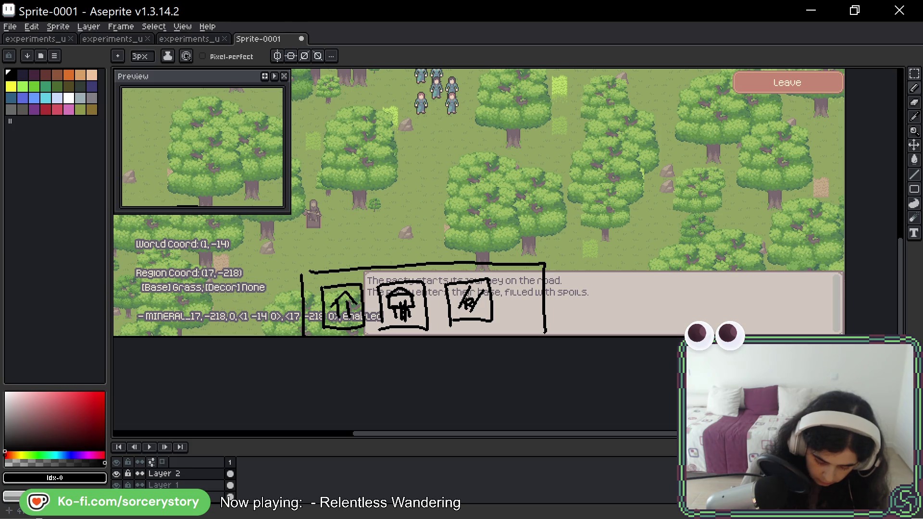
key("ctrl+y")
key("ctrl+y")
key("ctrl+z")
key("ctrl+z")
key("ctrl+z")
key("ctrl+z")
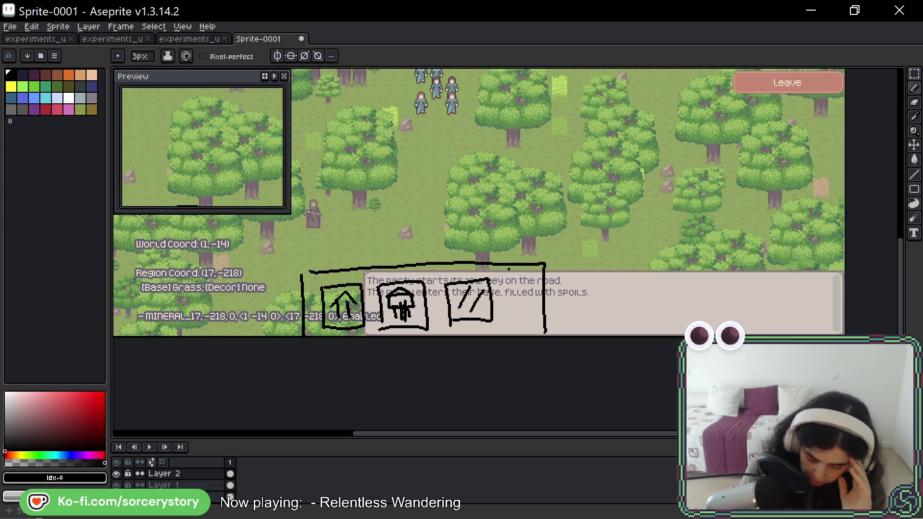
- Draw the scroll column's vertical divider and two small boxes with down and up arrows, removing a misdrawn hook
left_click_drag(507, 268, 511, 337)
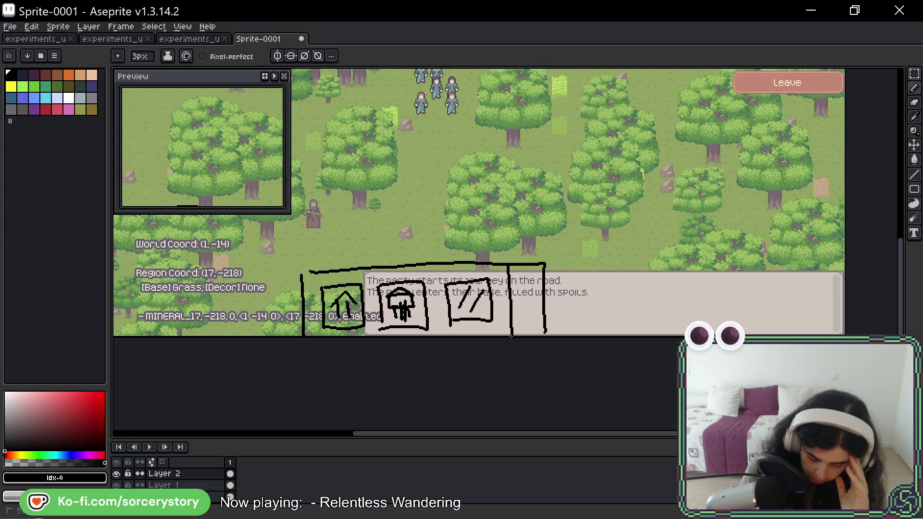
mouse_move(521, 278)
left_mouse_down()
mouse_move(521, 290)
mouse_move(522, 274)
mouse_move(537, 274)
mouse_move(527, 287)
mouse_move(517, 271)
mouse_move(529, 272)
mouse_move(529, 296)
mouse_move(520, 295)
left_mouse_up()
key("ctrl+z")
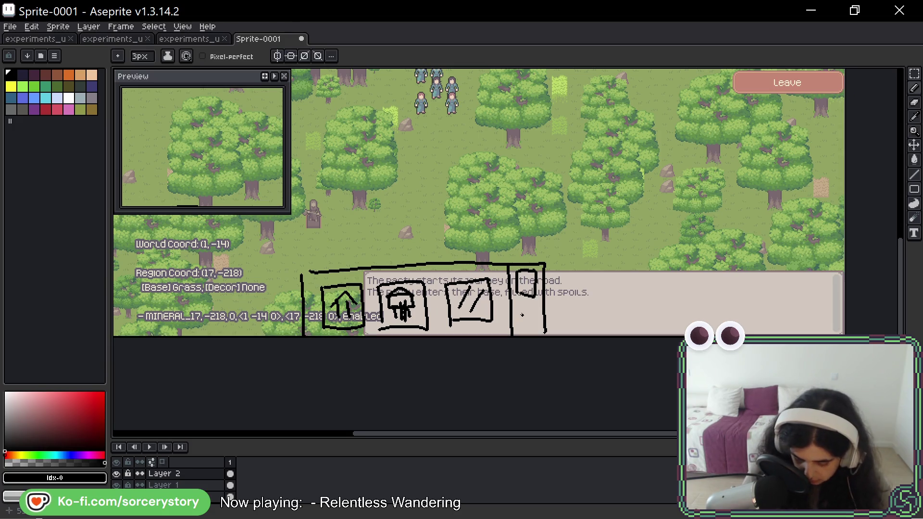
key("ctrl+z")
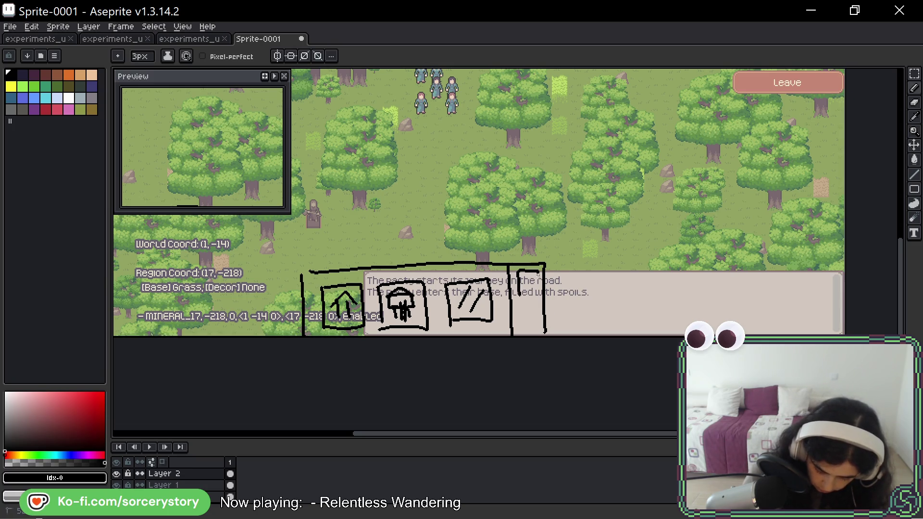
mouse_move(522, 310)
left_mouse_down()
mouse_move(539, 307)
mouse_move(521, 330)
mouse_move(537, 312)
left_mouse_up()
left_click_drag(527, 277, 529, 286)
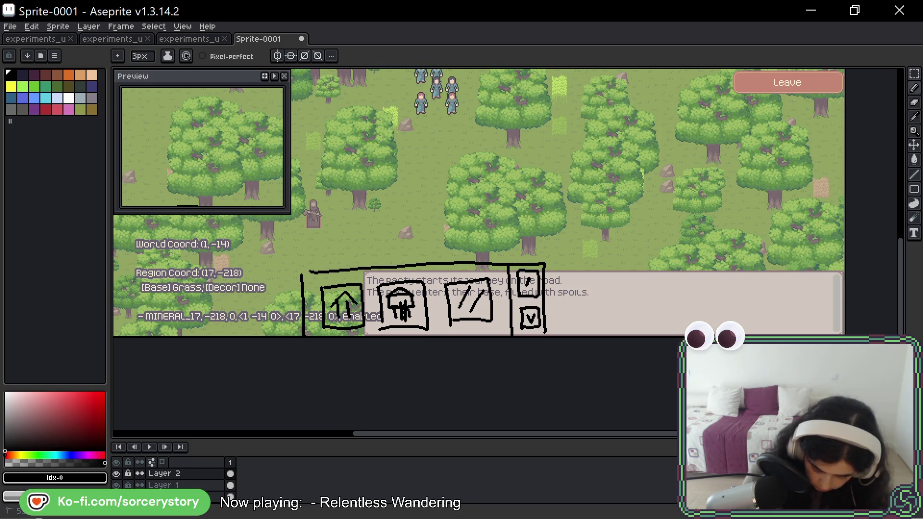
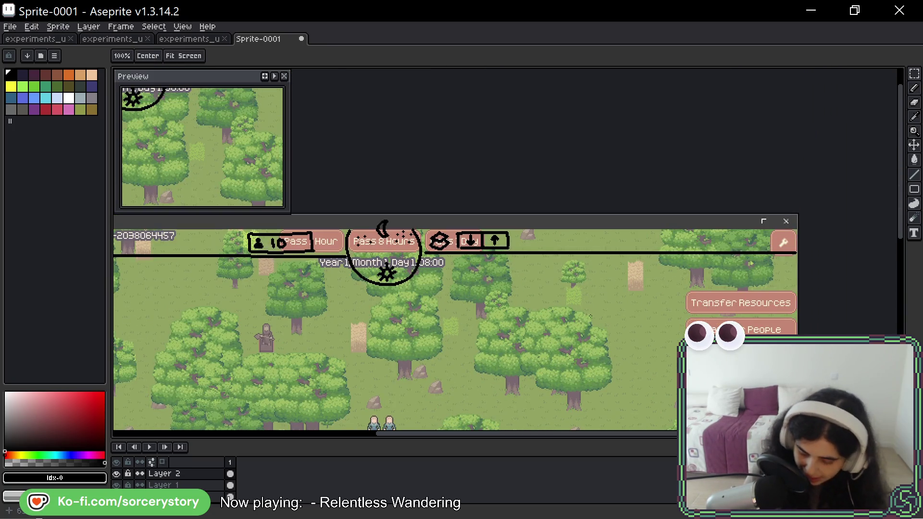
- Marquee-select the icon and arrow group and drag it down into the dialogue box
left_click(913, 73)
mouse_move(424, 225)
left_mouse_down()
mouse_move(519, 252)
mouse_move(503, 419)
left_mouse_up()
scroll(503, 420, "down", 5)
mouse_move(500, 185)
left_mouse_down()
mouse_move(604, 385)
mouse_move(591, 409)
left_mouse_up()
scroll(597, 337, "down", 2)
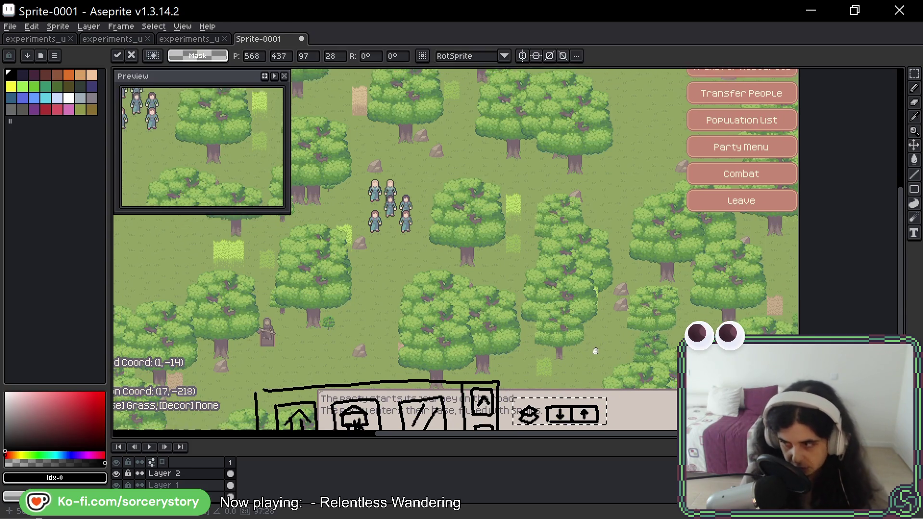
left_click(602, 288)
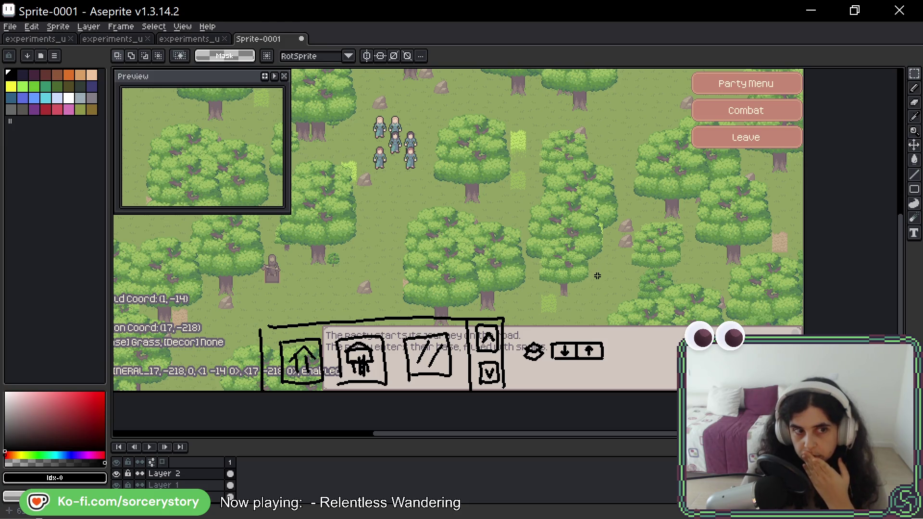
- Draw a popup box outline mid-canvas with a hammer icon square inside
key("space")
mouse_move(621, 265)
left_mouse_down()
mouse_move(596, 248)
mouse_move(607, 282)
mouse_move(641, 290)
mouse_move(627, 290)
left_mouse_up()
mouse_move(354, 227)
left_mouse_down()
mouse_move(355, 286)
mouse_move(505, 216)
mouse_move(538, 276)
left_mouse_up()
left_click_drag(355, 287, 563, 281)
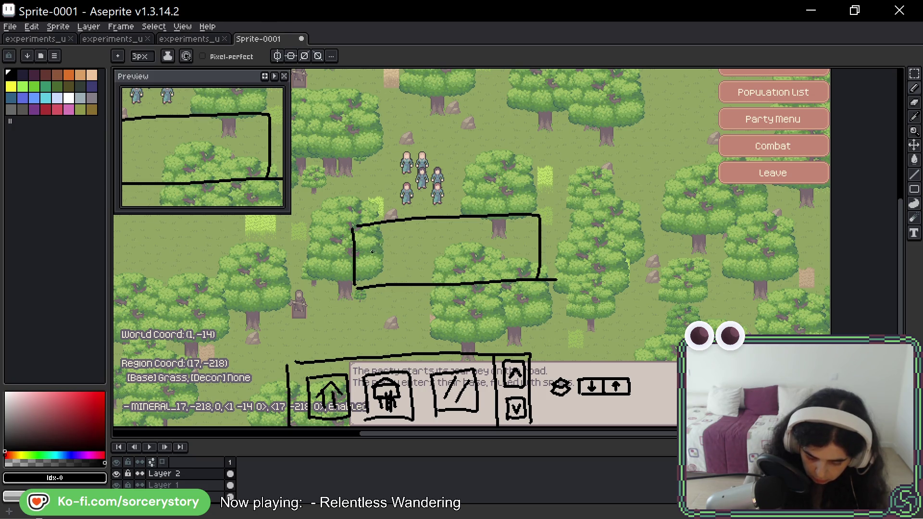
mouse_move(369, 277)
left_mouse_down()
mouse_move(371, 237)
mouse_move(411, 244)
mouse_move(410, 274)
mouse_move(384, 275)
left_mouse_up()
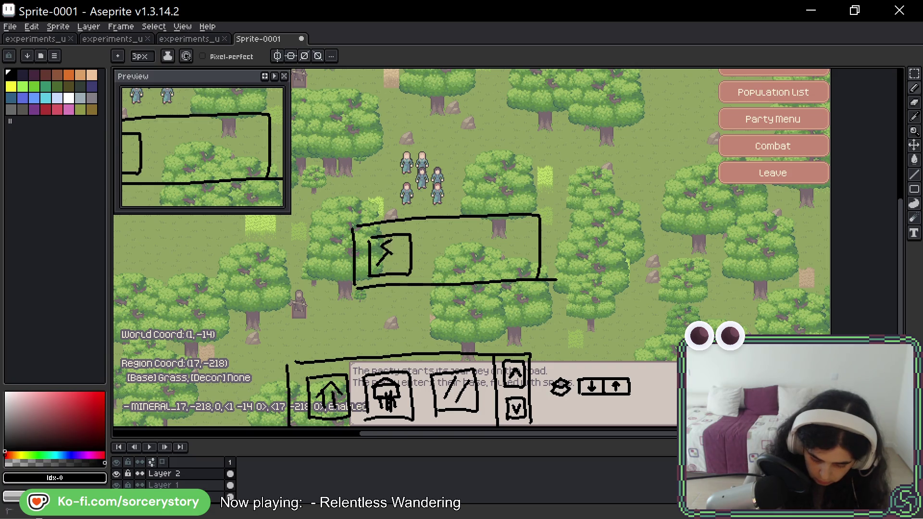
mouse_move(397, 254)
left_mouse_down()
mouse_move(375, 273)
mouse_move(427, 233)
mouse_move(462, 232)
mouse_move(465, 255)
mouse_move(447, 275)
mouse_move(424, 251)
left_mouse_up()
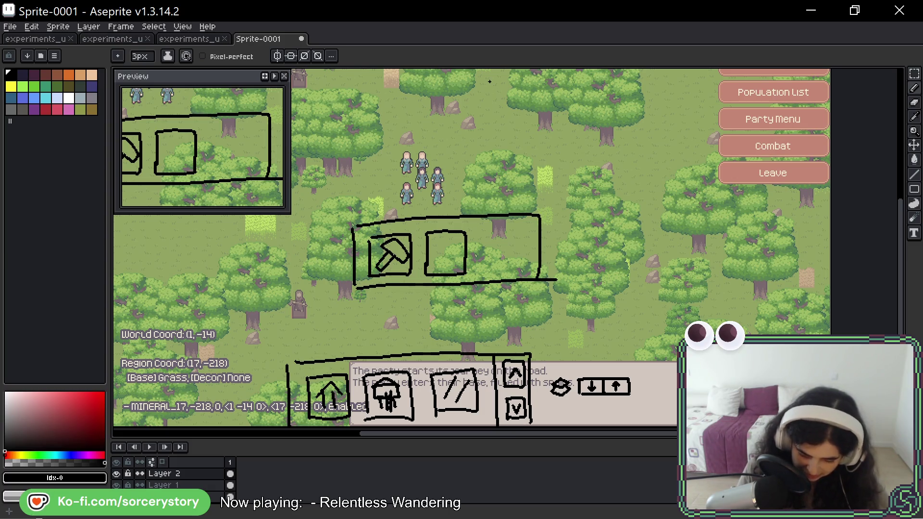
- Sketch an X icon square beside the hammer, undoing the stray cross strokes
mouse_move(434, 242)
left_mouse_down()
mouse_move(455, 260)
mouse_move(435, 261)
mouse_move(457, 242)
mouse_move(463, 272)
left_mouse_up()
key("ctrl+z")
key("ctrl+z")
key("ctrl+z")
key("ctrl+z")
mouse_move(435, 243)
left_mouse_down()
mouse_move(452, 260)
mouse_move(436, 266)
left_mouse_up()
key("ctrl+z")
left_click_drag(460, 239, 436, 263)
key("ctrl+z")
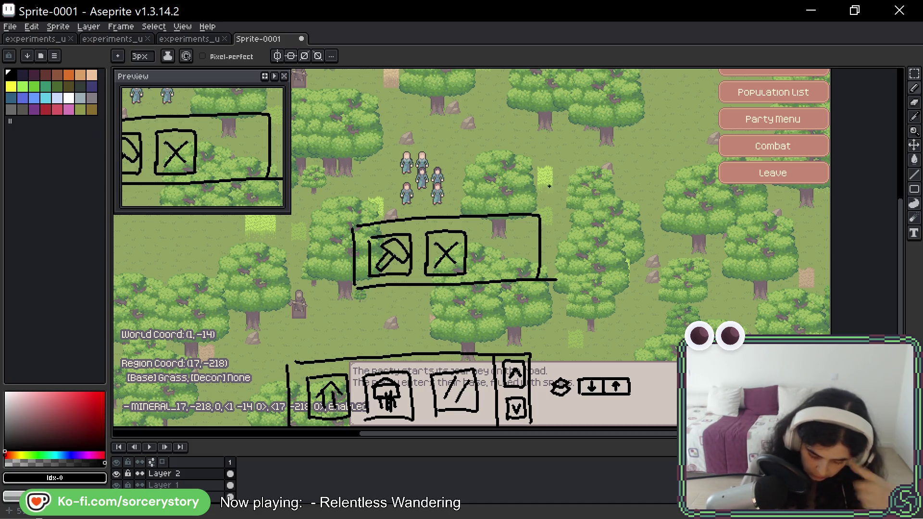
scroll(397, 275, "up", 3)
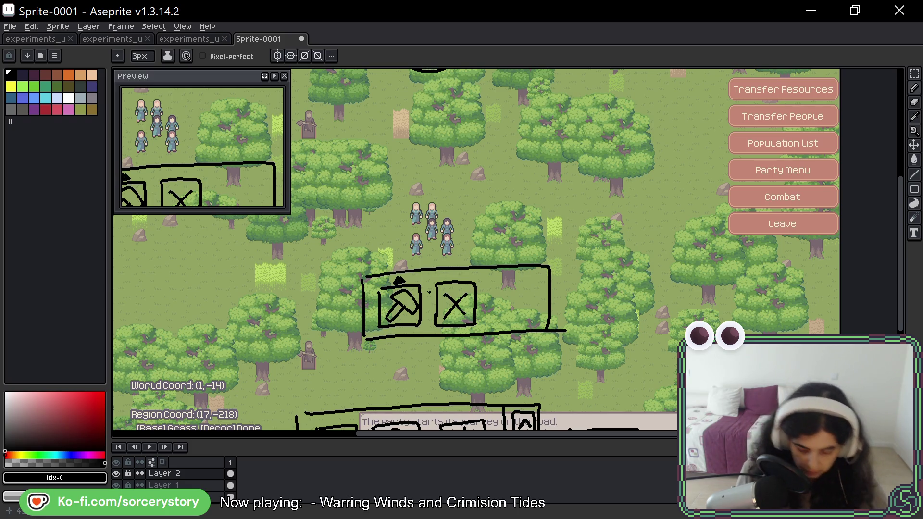
- Draw a second panel above the popup with a house icon square
mouse_move(341, 279)
left_mouse_down()
mouse_move(329, 218)
mouse_move(405, 208)
mouse_move(567, 207)
mouse_move(539, 264)
left_mouse_up()
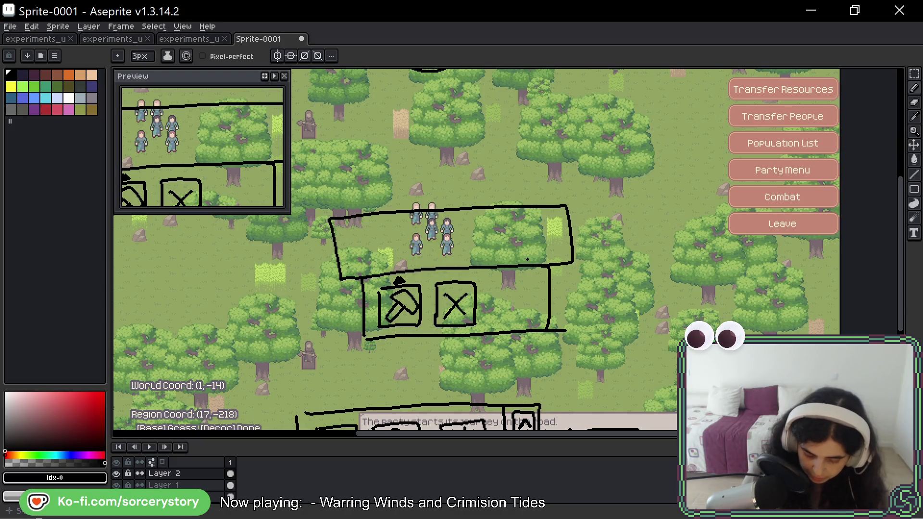
scroll(527, 259, "down", 3)
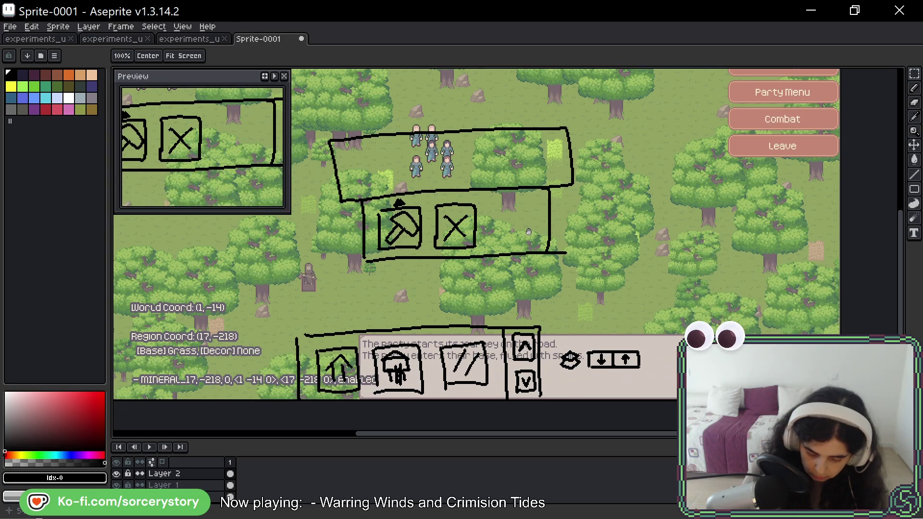
scroll(364, 215, "up", 1)
left_click_drag(364, 215, 369, 233)
mouse_move(367, 193)
left_mouse_down()
mouse_move(385, 232)
mouse_move(383, 212)
mouse_move(390, 222)
mouse_move(432, 195)
mouse_move(465, 230)
mouse_move(429, 230)
mouse_move(458, 209)
mouse_move(442, 225)
mouse_move(453, 215)
left_mouse_up()
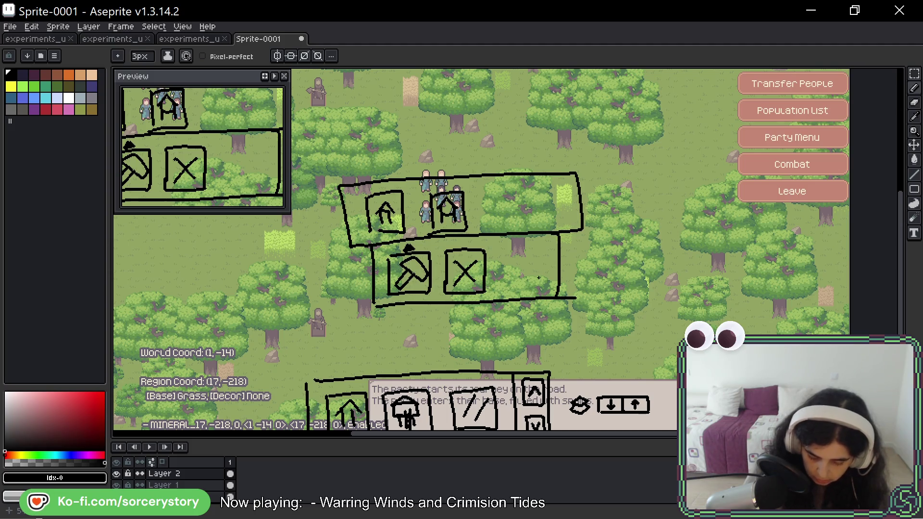
- Add a slashed-box icon to the upper panel, then divide off a popup compartment holding a diamond
mouse_move(492, 202)
left_mouse_down()
mouse_move(504, 192)
mouse_move(495, 222)
left_mouse_up()
key("ctrl+z")
left_click_drag(495, 189, 497, 222)
mouse_move(498, 189)
left_mouse_down()
mouse_move(526, 189)
mouse_move(497, 225)
mouse_move(501, 214)
left_mouse_up()
left_click_drag(520, 198, 515, 215)
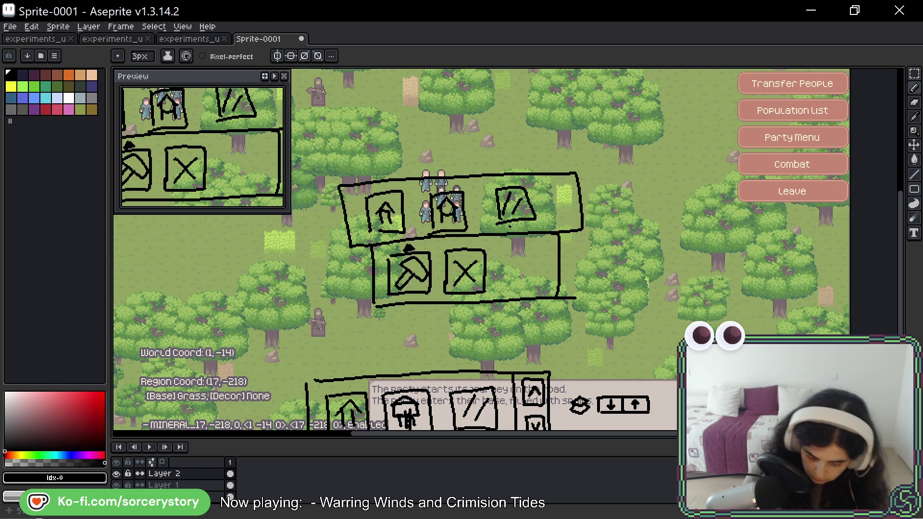
left_click_drag(517, 235, 519, 299)
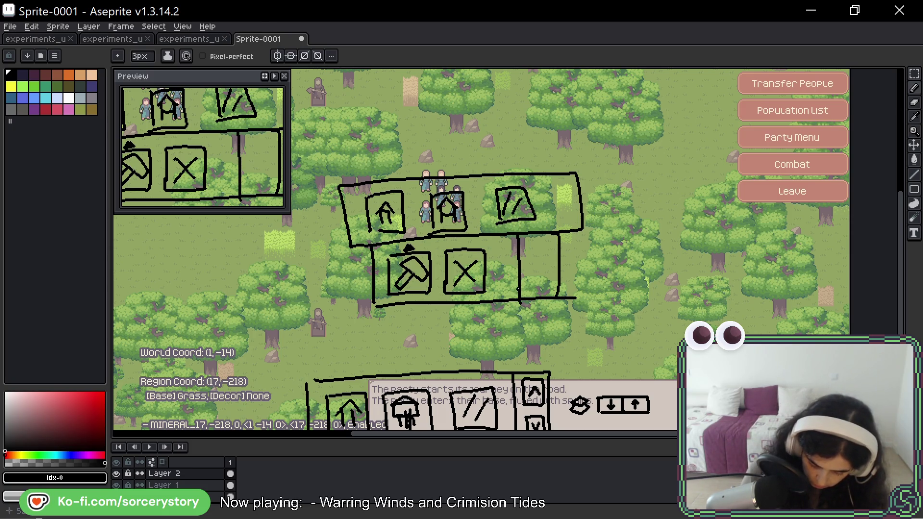
mouse_move(525, 250)
left_mouse_down()
mouse_move(532, 239)
mouse_move(540, 244)
mouse_move(525, 251)
mouse_move(541, 247)
mouse_move(534, 278)
mouse_move(556, 295)
mouse_move(552, 257)
left_mouse_up()
- Undo the old diamond doodle and draw a boxed up-arrow in the popup compartment
key("e")
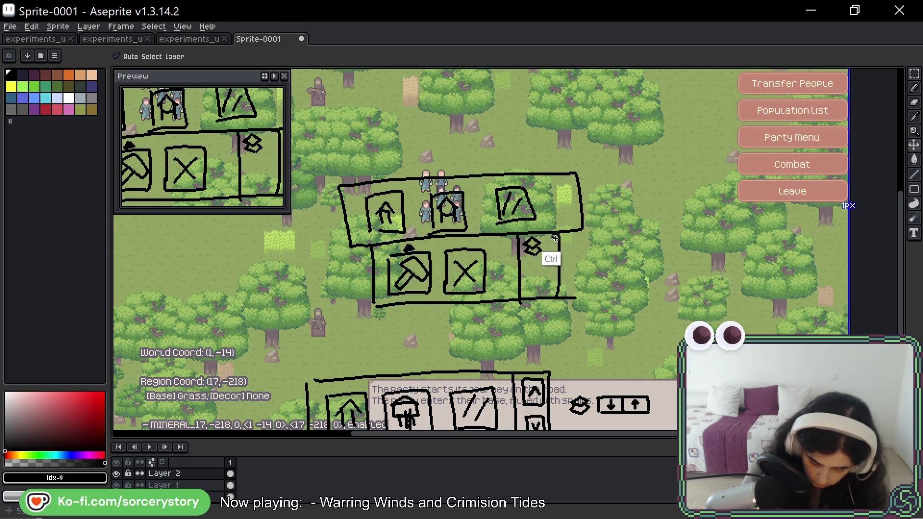
key("b")
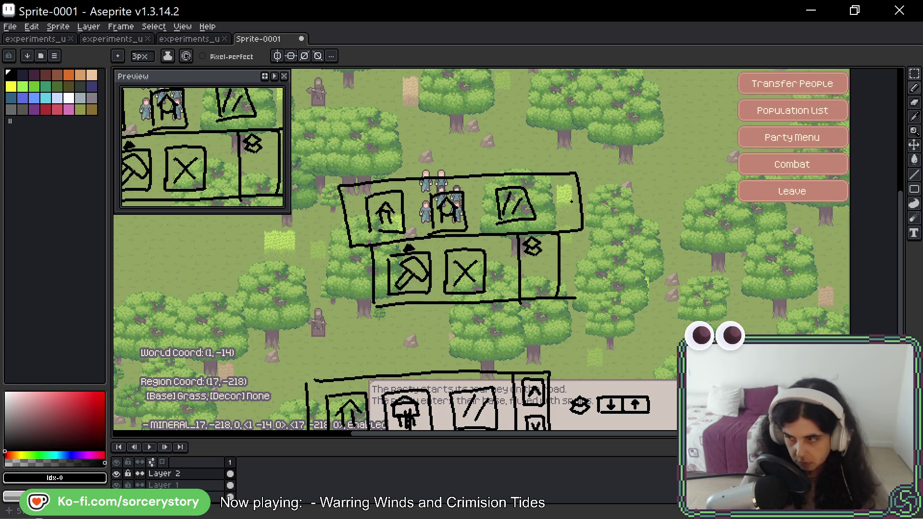
key("ctrl+z")
key("ctrl+z")
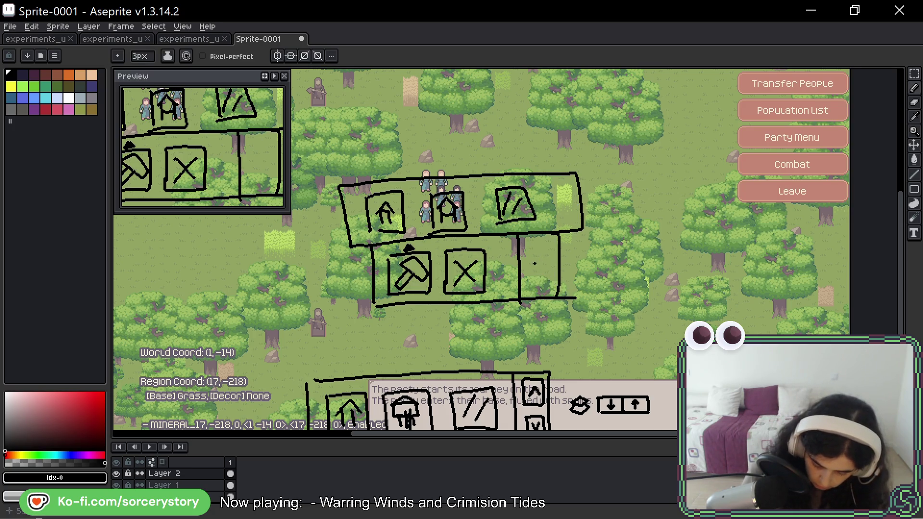
key("ctrl+z")
mouse_move(539, 258)
left_mouse_down()
mouse_move(549, 265)
mouse_move(528, 275)
mouse_move(542, 272)
mouse_move(533, 291)
left_mouse_up()
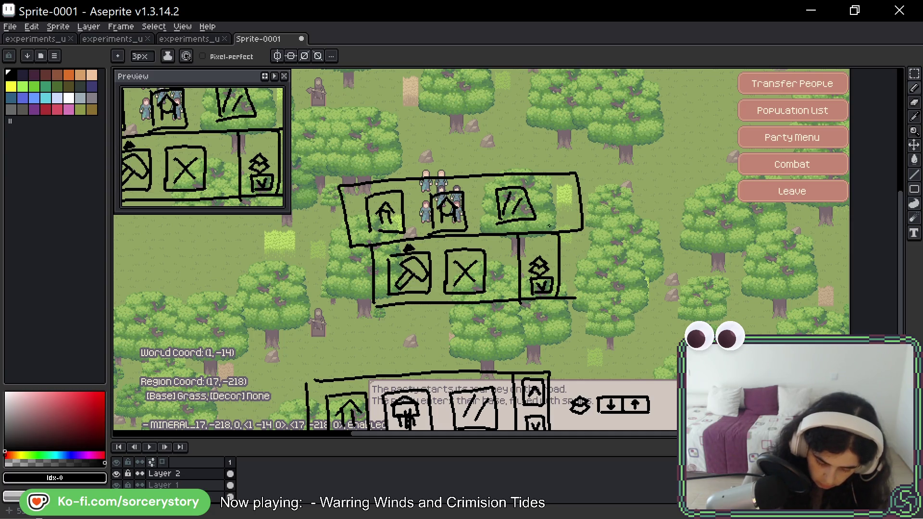
mouse_move(532, 239)
left_mouse_down()
mouse_move(549, 237)
mouse_move(538, 254)
mouse_move(545, 241)
left_mouse_up()
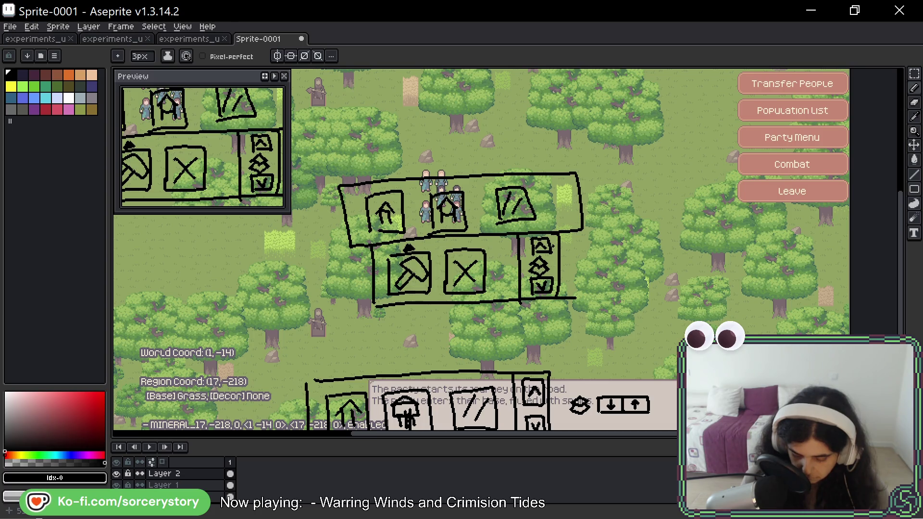
- Zoom in and erase stray pixels inside the upper and lower diamonds
left_click_drag(547, 280, 546, 222)
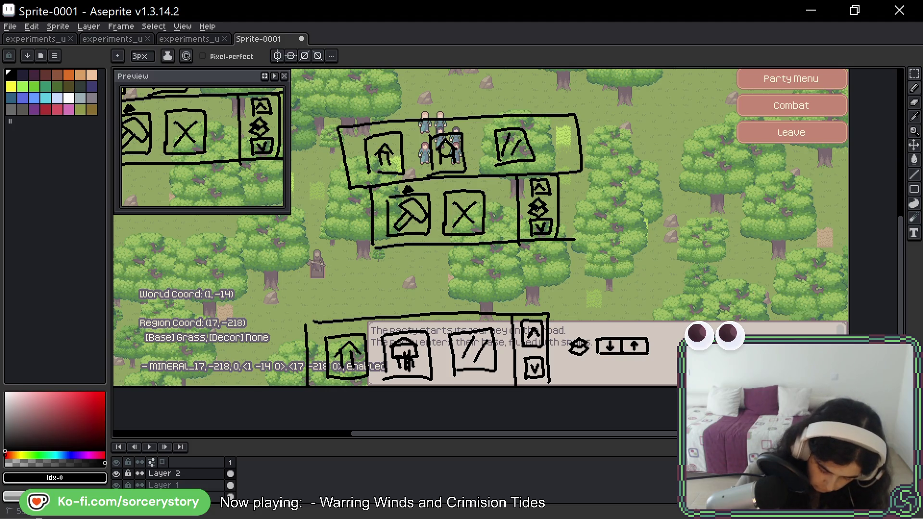
scroll(562, 198, "up", 6)
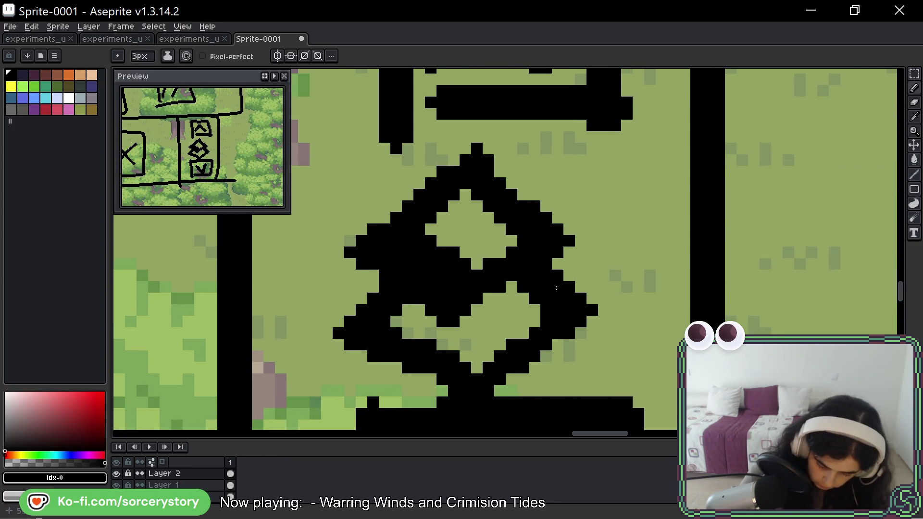
mouse_move(425, 244)
left_mouse_down()
mouse_move(453, 264)
mouse_move(449, 249)
mouse_move(463, 272)
left_mouse_up()
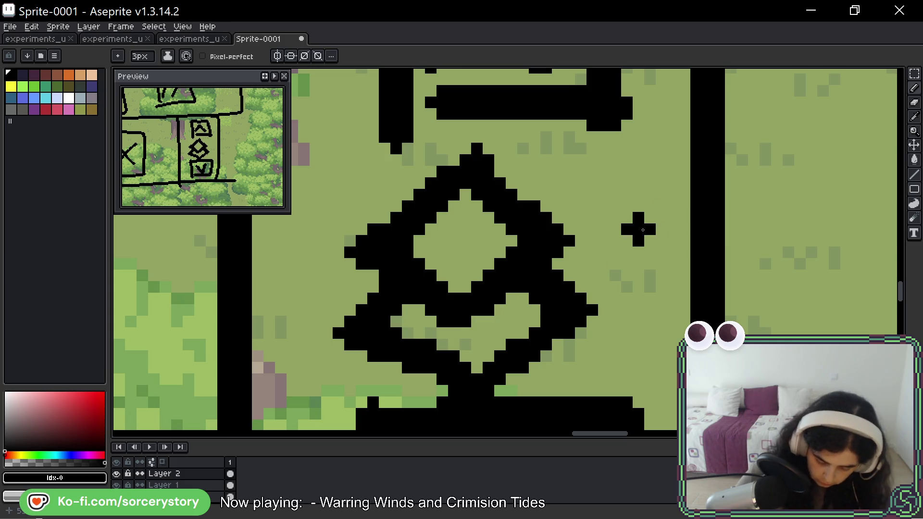
mouse_move(416, 335)
left_mouse_down()
mouse_move(456, 357)
mouse_move(461, 375)
mouse_move(447, 385)
mouse_move(470, 399)
left_mouse_up()
scroll(470, 399, "down", 5)
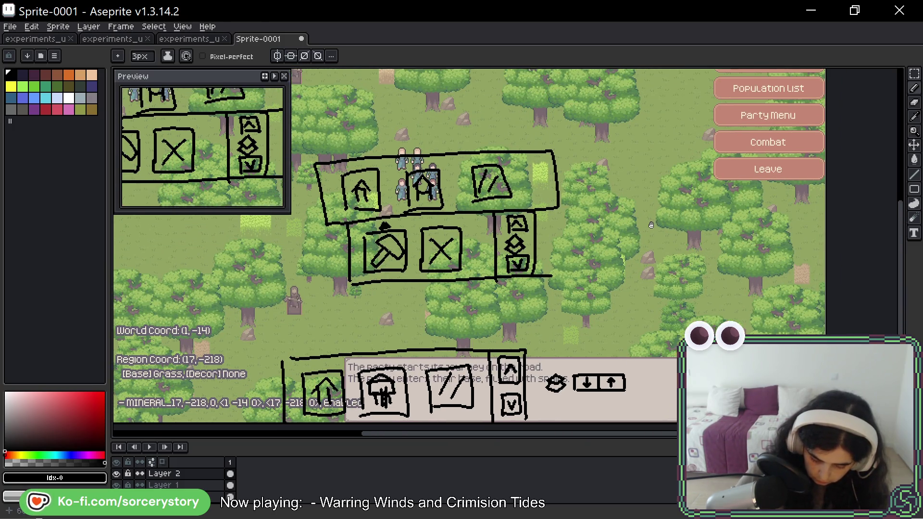
left_click_drag(651, 225, 647, 250)
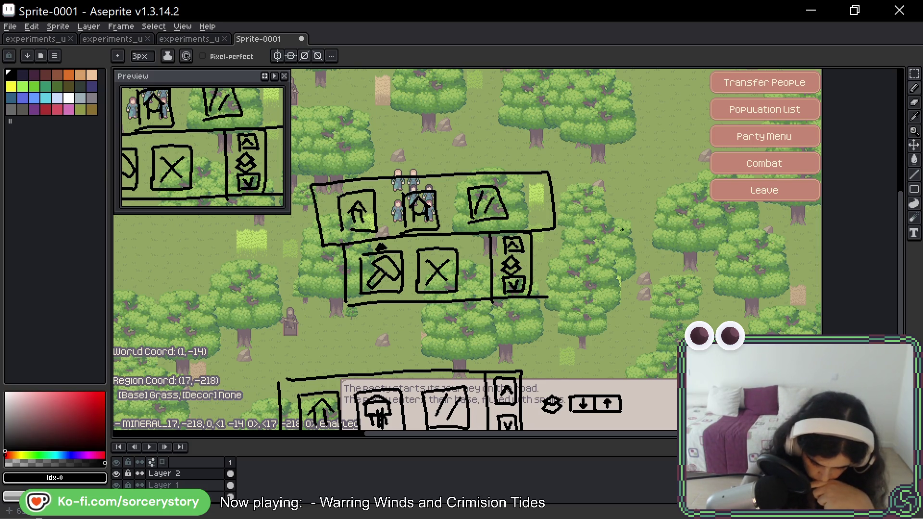
- Select the icon and arrow buttons in the dialogue box and delete them
key("space")
mouse_move(581, 254)
left_mouse_down()
mouse_move(580, 220)
mouse_move(605, 234)
left_mouse_up()
left_click_drag(583, 174, 593, 193)
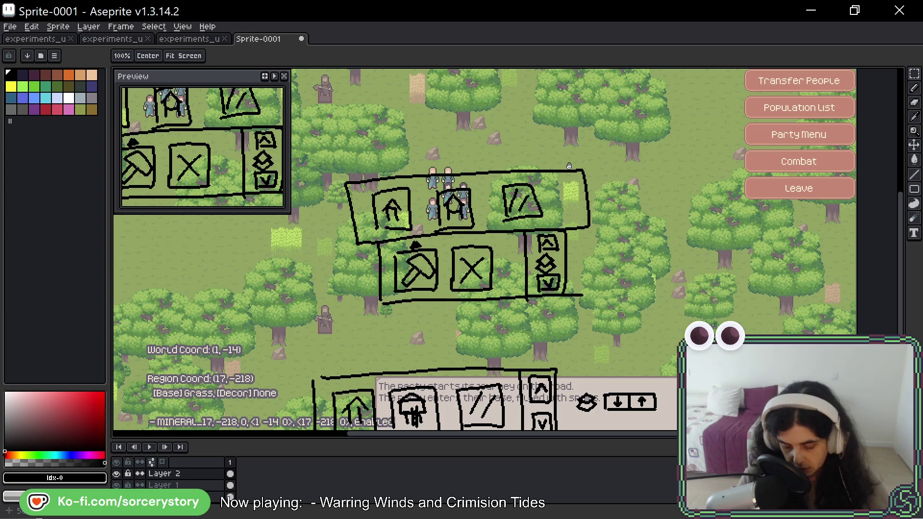
key("b")
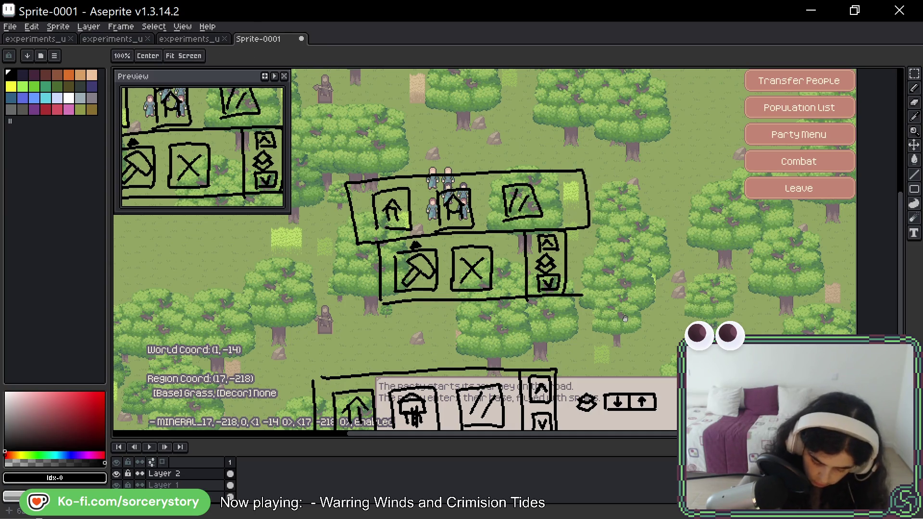
scroll(570, 167, "down", 4)
left_click(914, 74)
left_click_drag(564, 278, 688, 344)
key("Delete")
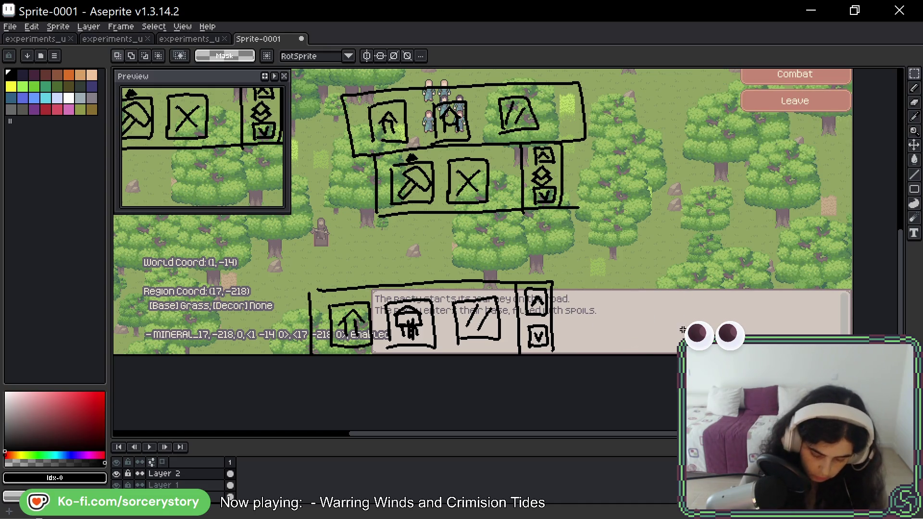
scroll(624, 260, "up", 8)
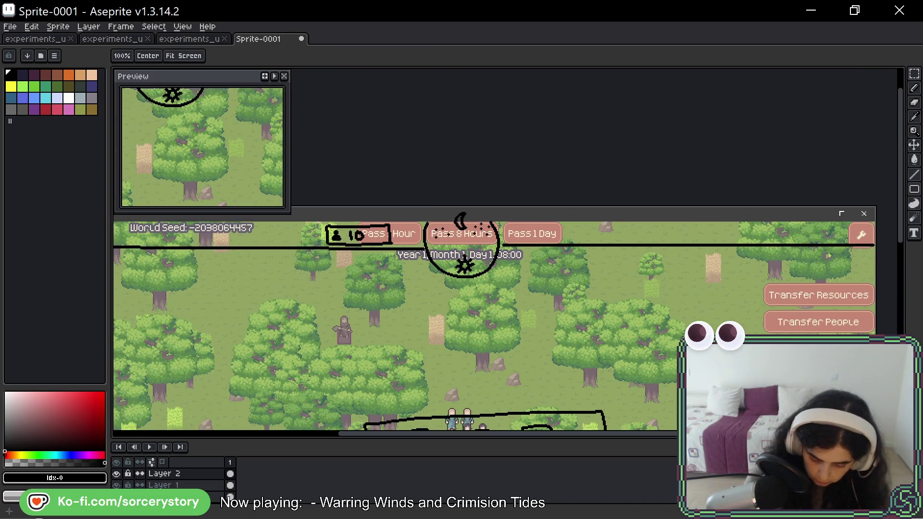
key("space")
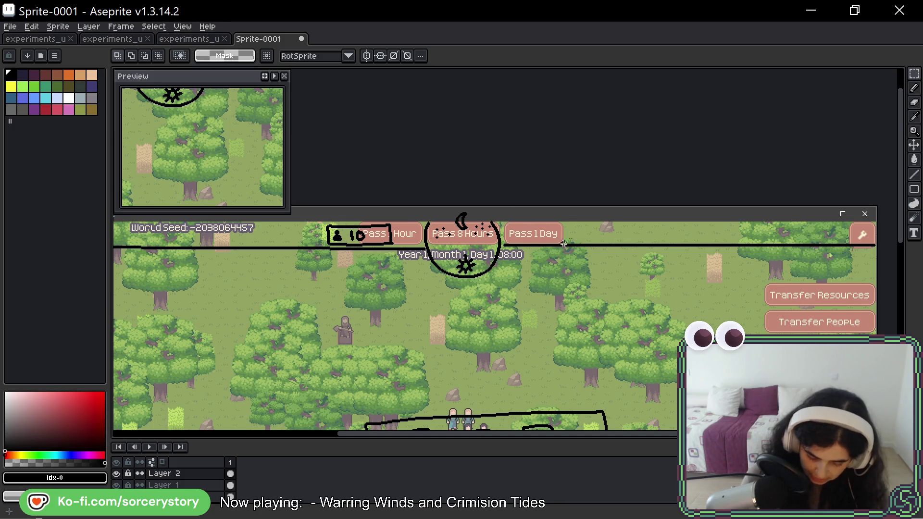
key("b")
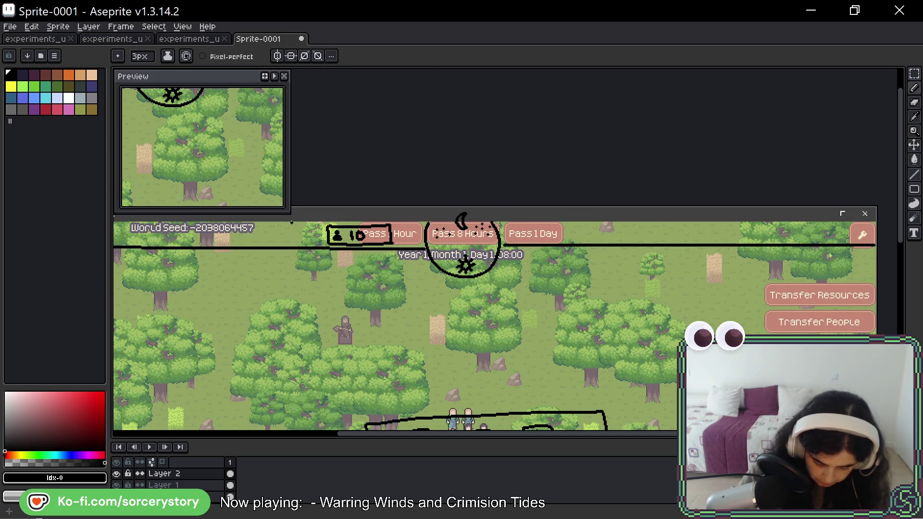
left_click_drag(634, 222, 604, 249)
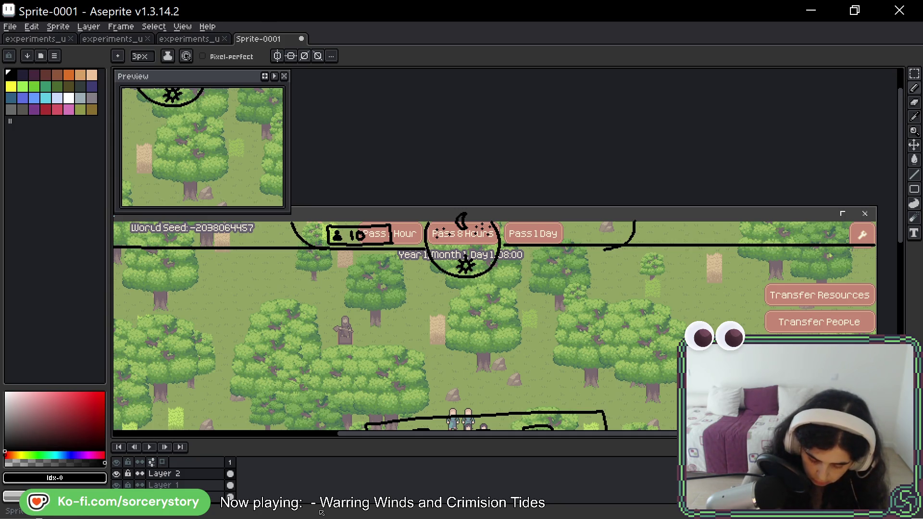
mouse_move(369, 471)
left_mouse_down()
mouse_move(607, 357)
mouse_move(634, 374)
left_mouse_up()
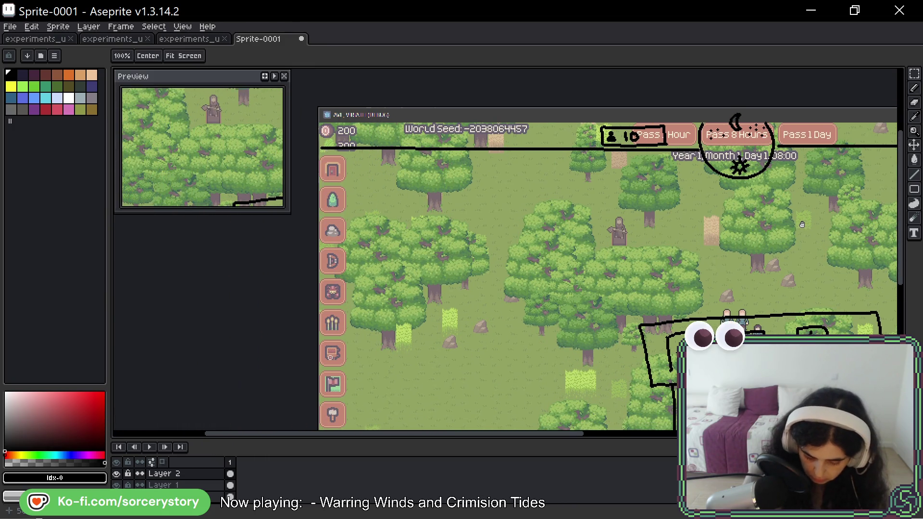
key("b")
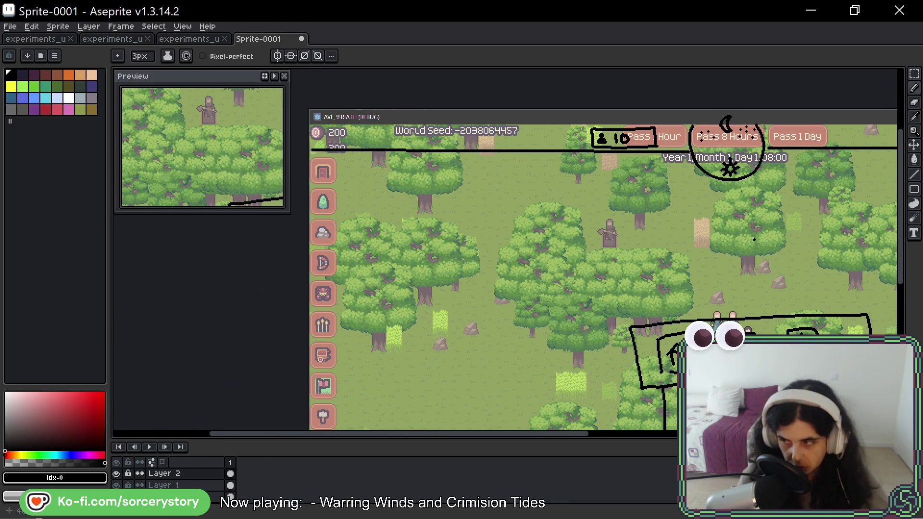
left_click_drag(754, 239, 759, 283)
mouse_move(351, 163)
left_mouse_down()
mouse_move(320, 170)
mouse_move(332, 221)
left_mouse_up()
key("ctrl+z")
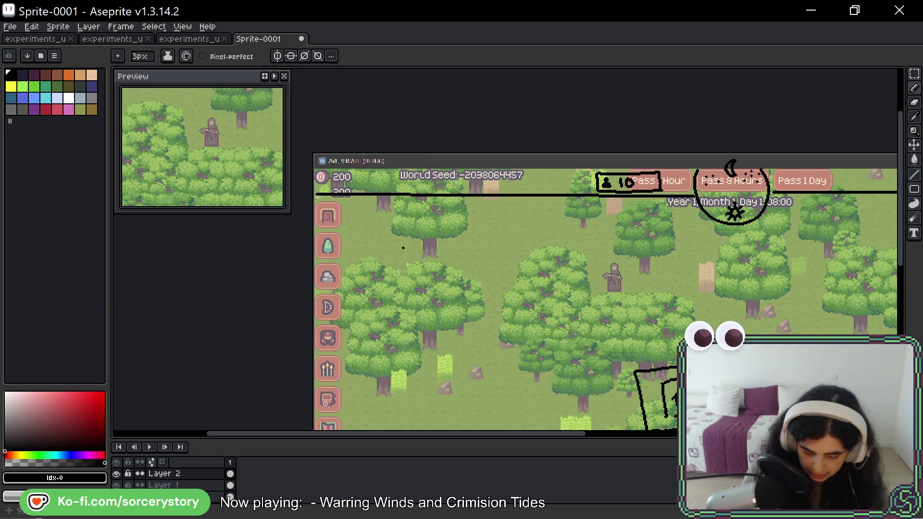
left_click_drag(331, 176, 373, 170)
key("ctrl+z")
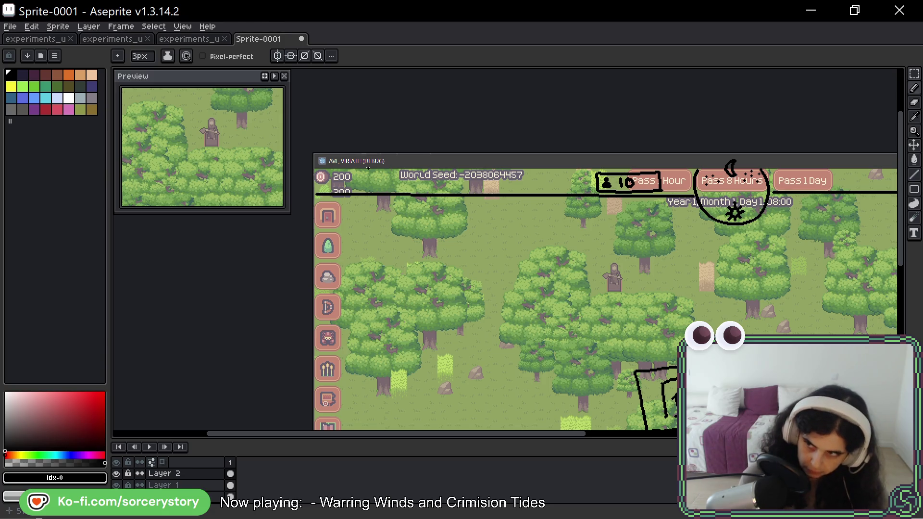
left_click_drag(656, 375, 625, 159)
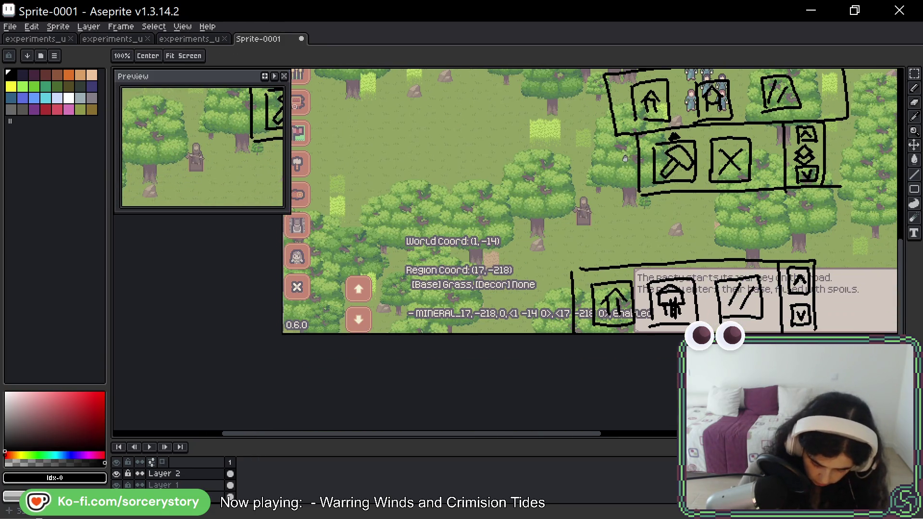
scroll(722, 214, "right", 5)
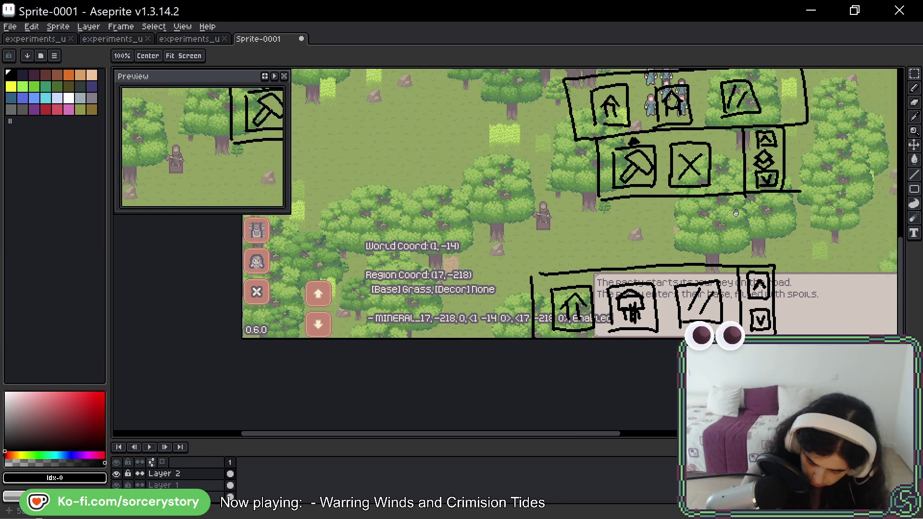
scroll(776, 215, "right", 3)
scroll(785, 185, "up", 5)
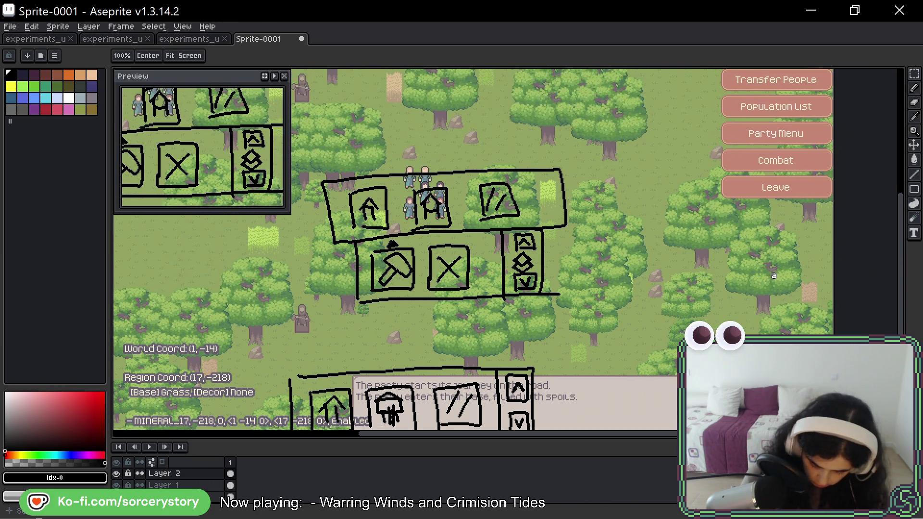
key("b")
mouse_move(581, 176)
left_mouse_down()
mouse_move(278, 259)
mouse_move(563, 154)
mouse_move(522, 151)
left_mouse_up()
key("ctrl+z")
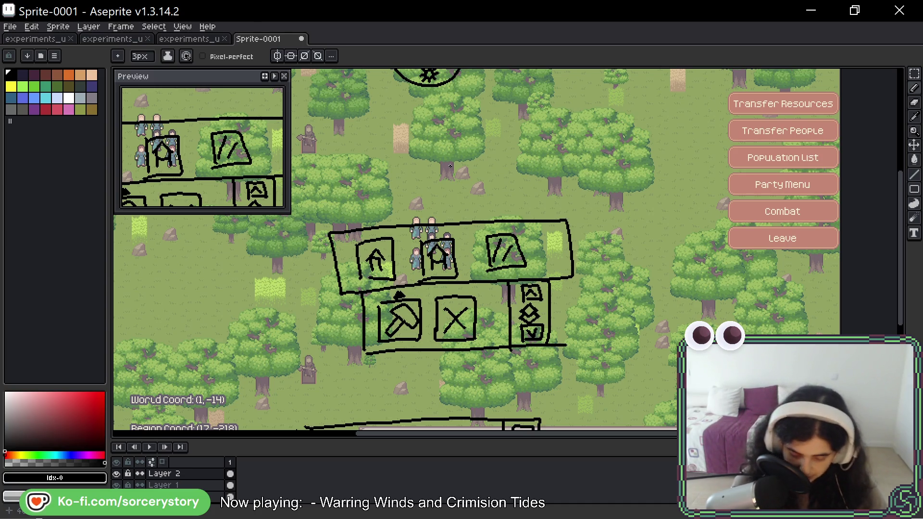
mouse_move(539, 262)
left_mouse_down()
mouse_move(508, 339)
mouse_move(575, 308)
mouse_move(553, 264)
mouse_move(553, 344)
mouse_move(569, 327)
left_mouse_up()
key("ctrl+z")
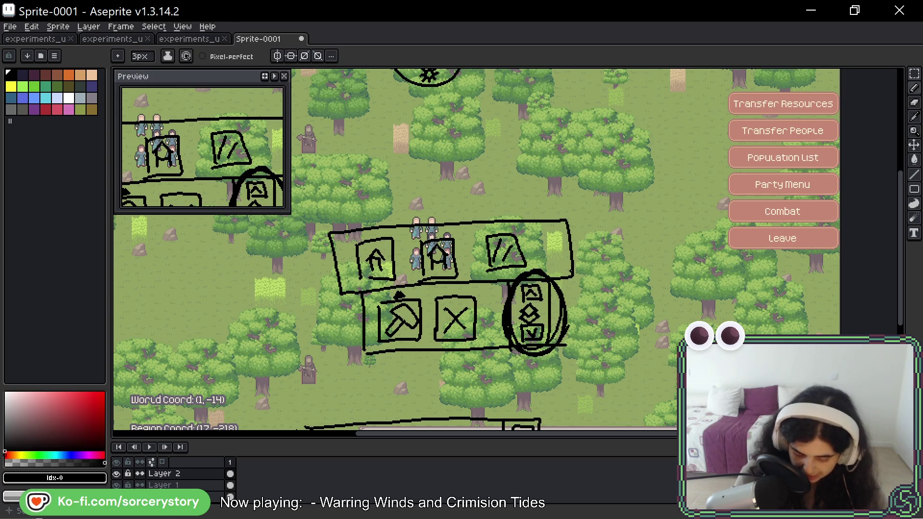
key("ctrl+z")
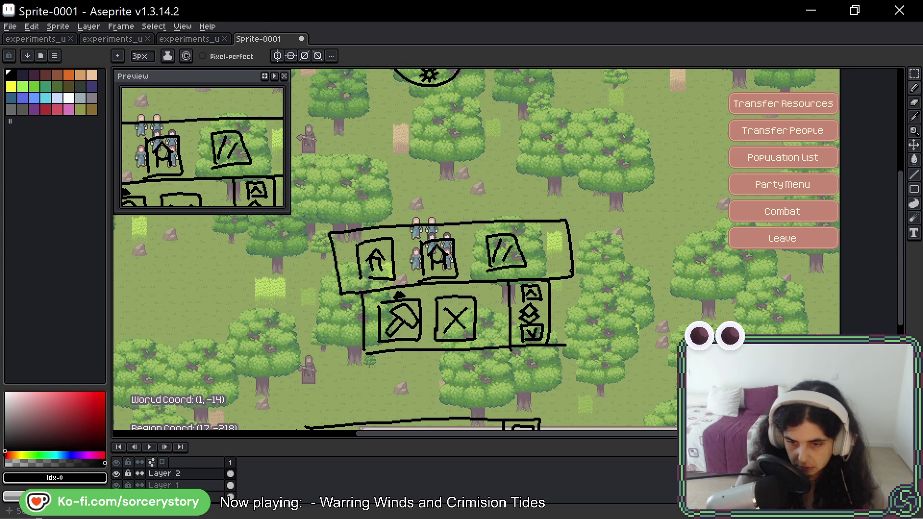
left_click_drag(547, 272, 564, 310)
key("ctrl+z")
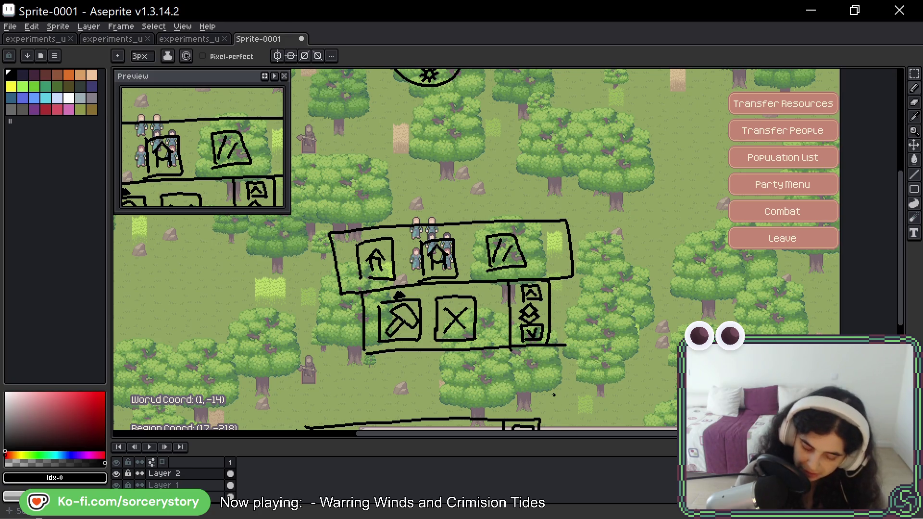
mouse_move(571, 281)
left_mouse_down()
mouse_move(577, 185)
mouse_move(616, 320)
left_mouse_up()
left_click_drag(315, 99, 315, 405)
left_click_drag(368, 373, 368, 431)
scroll(404, 364, "down", 1)
key("ctrl+z")
mouse_move(880, 147)
left_mouse_down()
mouse_move(803, 133)
mouse_move(743, 222)
mouse_move(652, 294)
mouse_move(604, 312)
left_mouse_up()
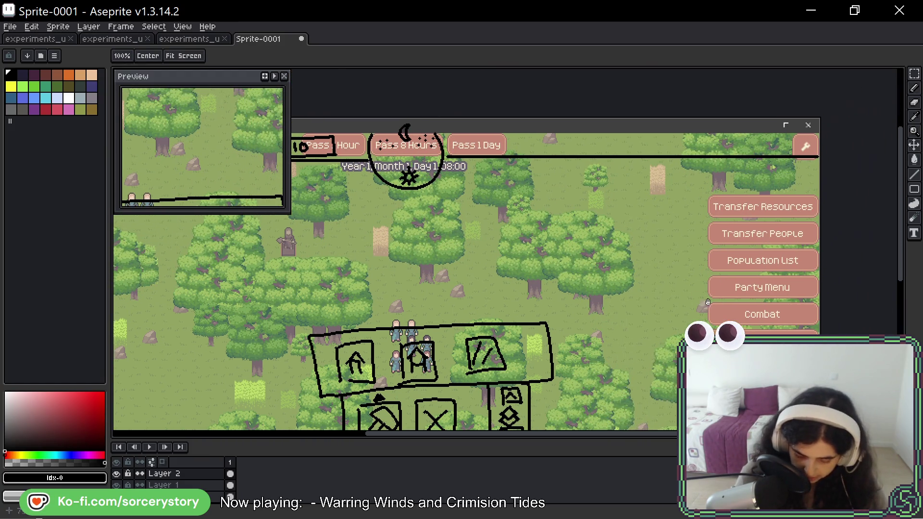
mouse_move(816, 250)
left_mouse_down()
mouse_move(791, 287)
mouse_move(760, 250)
left_mouse_up()
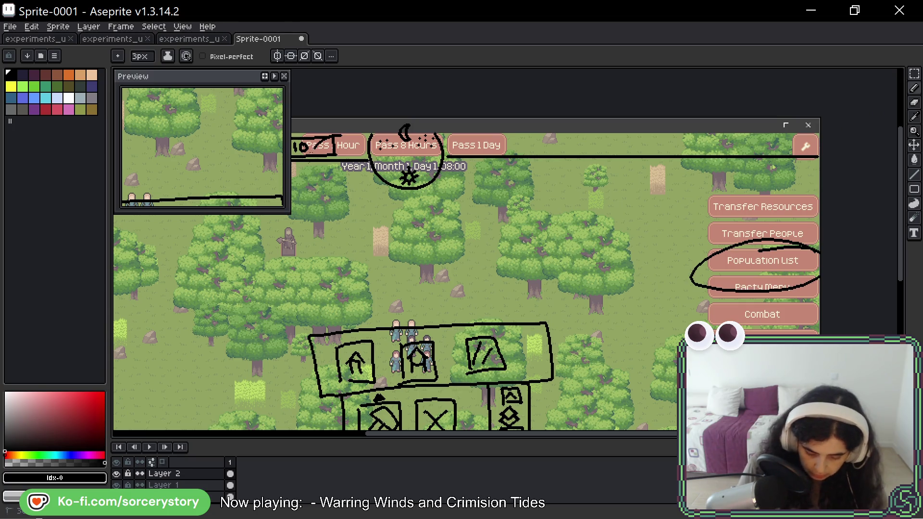
key("ctrl+z")
mouse_move(601, 290)
left_mouse_down()
mouse_move(746, 258)
mouse_move(719, 222)
mouse_move(709, 221)
mouse_move(726, 230)
mouse_move(694, 220)
mouse_move(719, 323)
left_mouse_up()
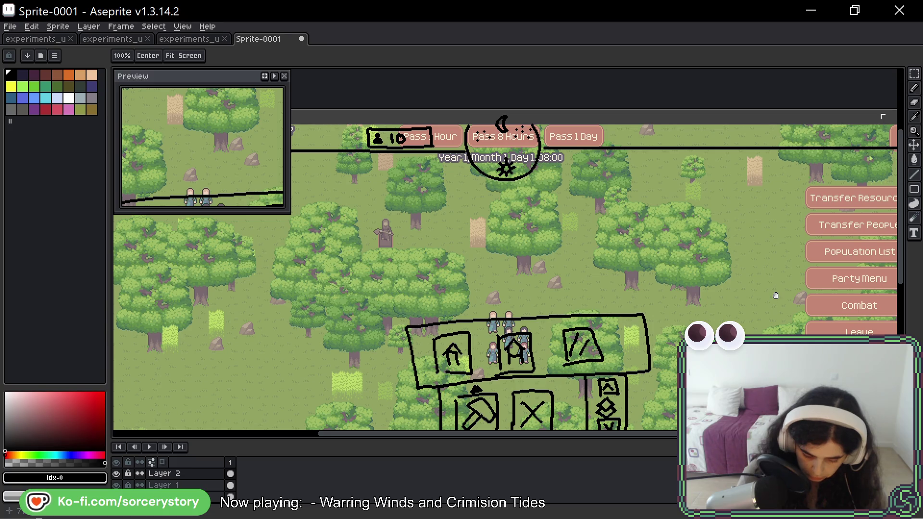
left_click_drag(689, 258, 689, 282)
key("b")
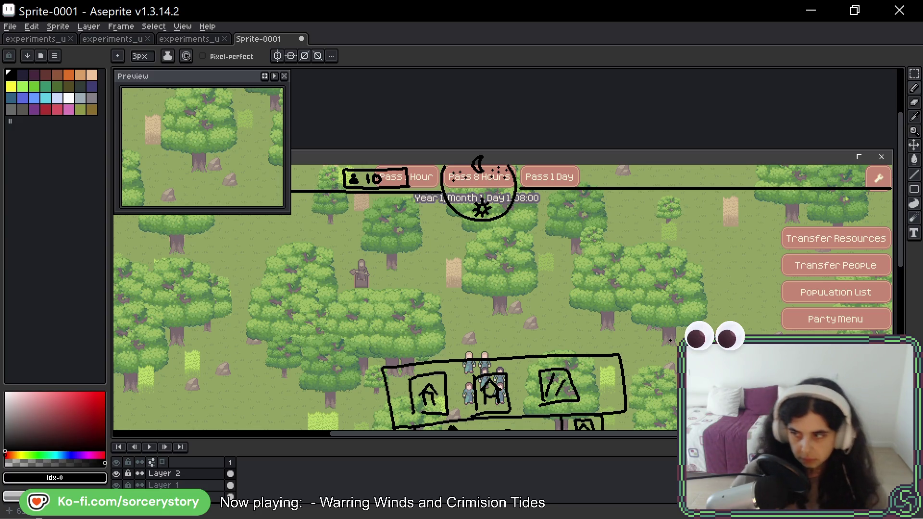
scroll(619, 313, "up", 3)
- Draw an outer arc beneath the day-night dial with vertical and two diagonal dividers
scroll(619, 313, "up", 10)
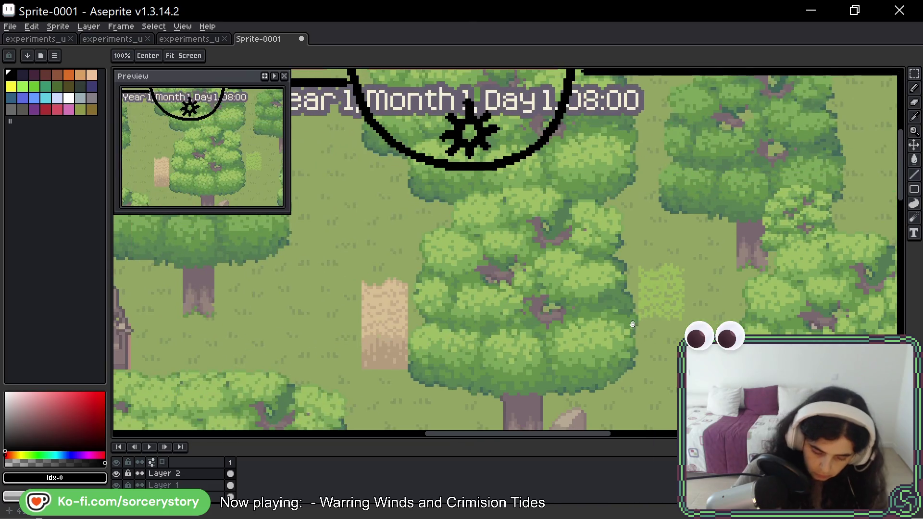
mouse_move(379, 140)
left_mouse_down()
mouse_move(379, 215)
mouse_move(440, 315)
mouse_move(588, 360)
mouse_move(707, 264)
mouse_move(703, 139)
left_mouse_up()
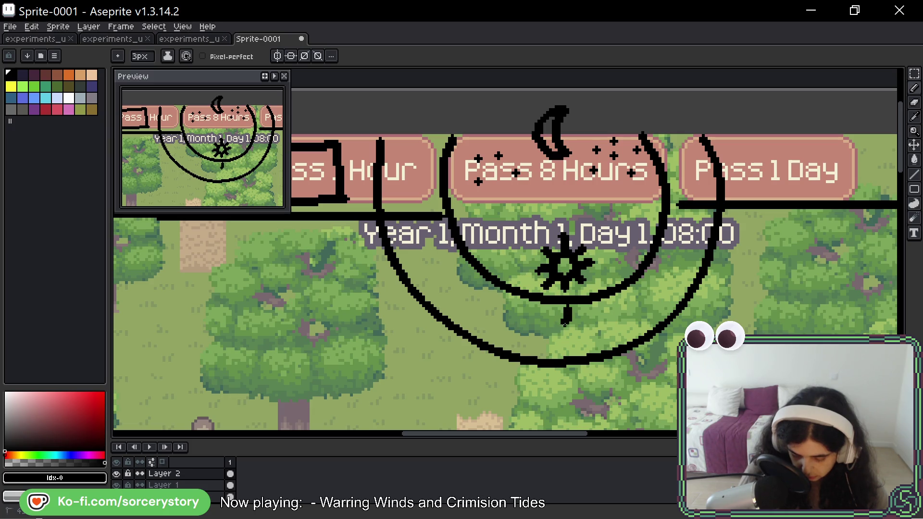
left_click_drag(565, 304, 569, 355)
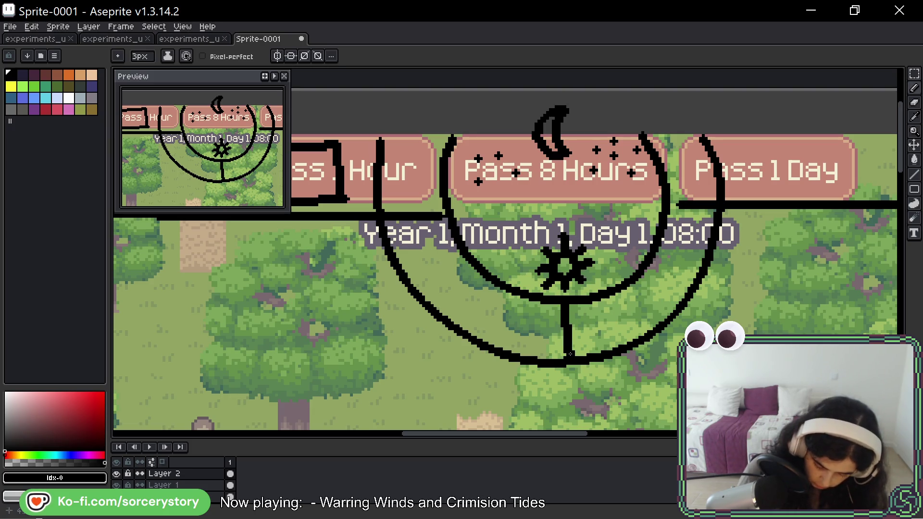
left_click_drag(487, 283, 458, 326)
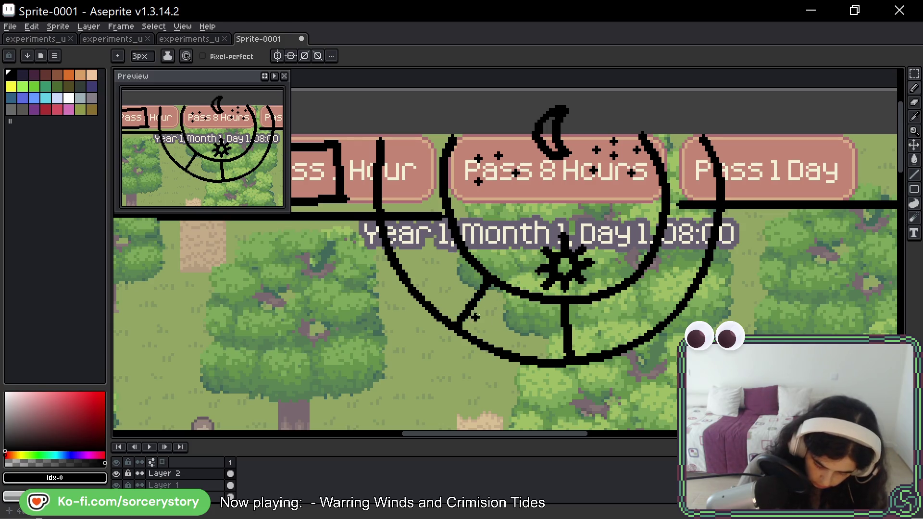
left_click_drag(663, 275, 683, 293)
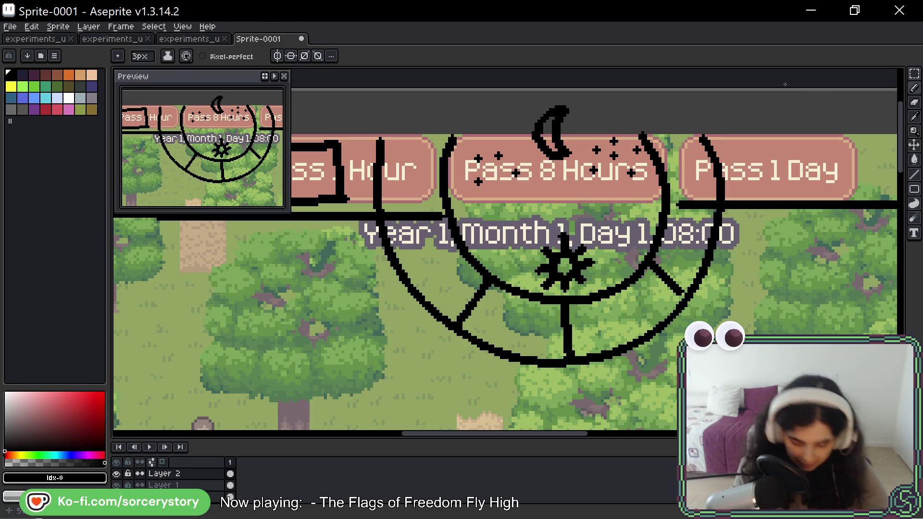
- Add tick marks and a small symbol inside a ring segment, then undo them
scroll(542, 264, "right", 3)
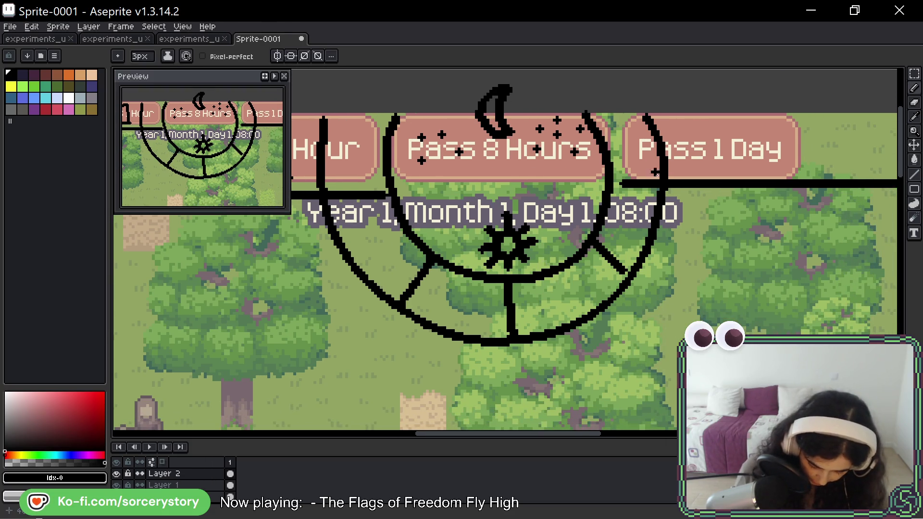
left_click_drag(656, 172, 676, 177)
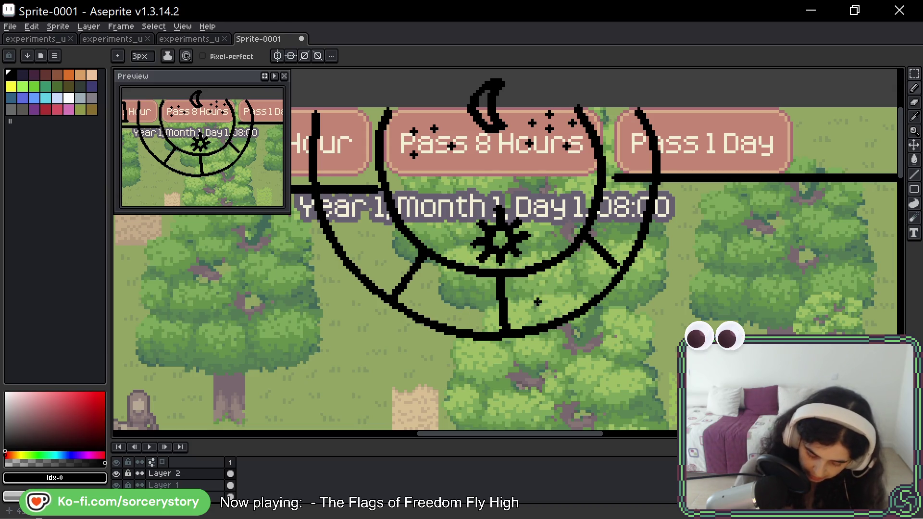
left_click_drag(535, 292, 534, 306)
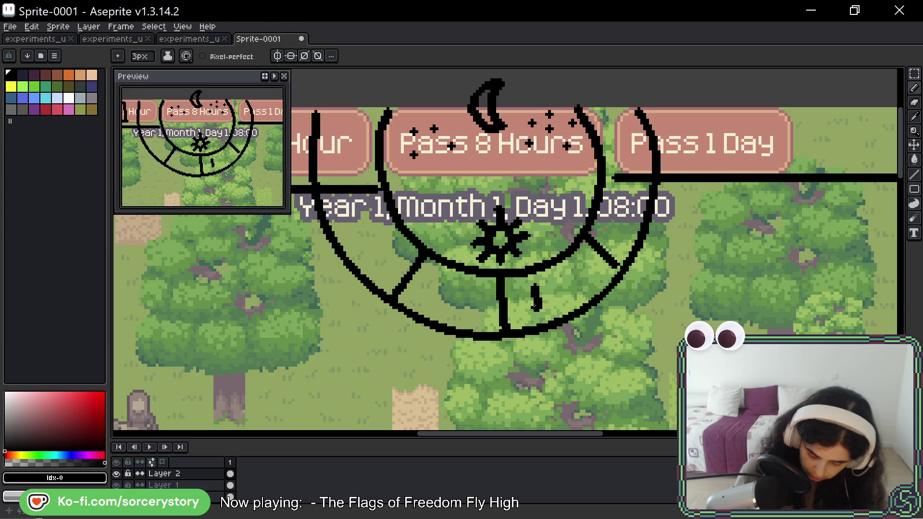
left_click_drag(556, 271, 564, 293)
left_click_drag(586, 281, 602, 272)
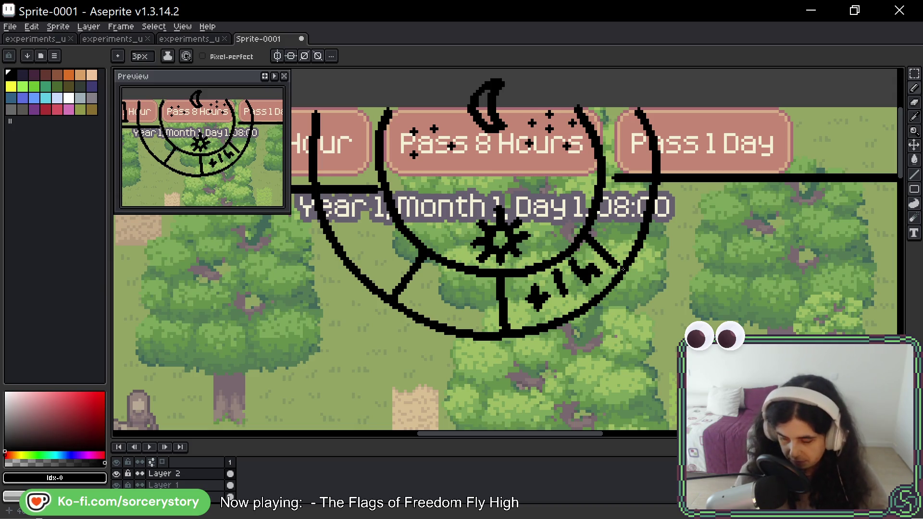
key("ctrl+z")
key("ctrl+z")
key("ctrl+z")
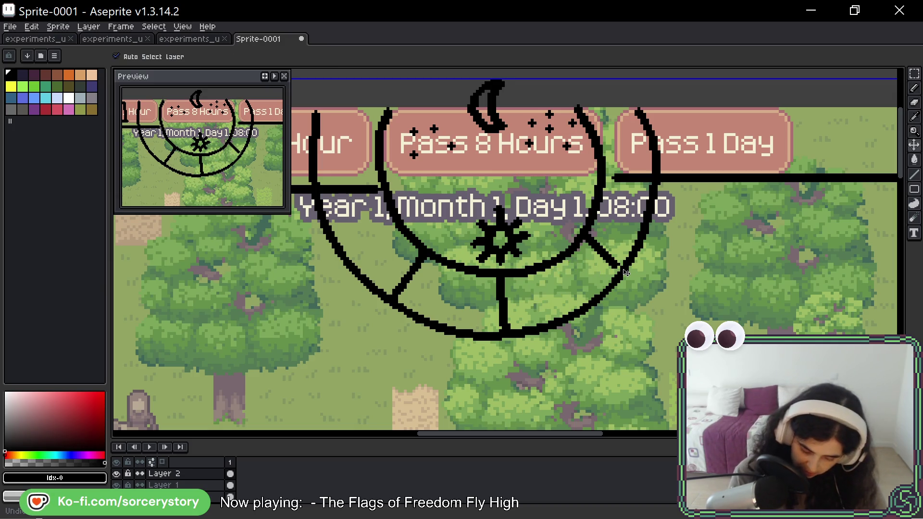
- Undo the spoked outer arc and pan over to the Pass 1 Day button
key("ctrl+y")
key("ctrl+z")
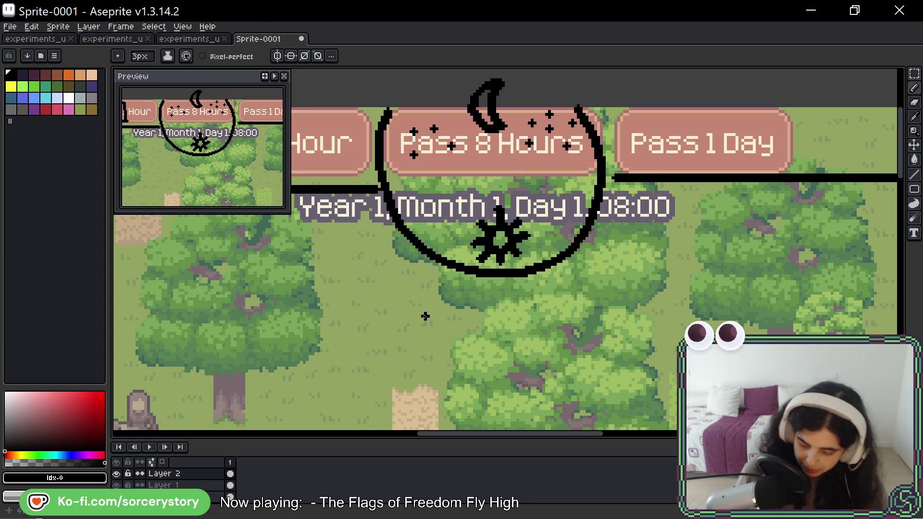
left_click_drag(720, 207, 479, 286)
key("b")
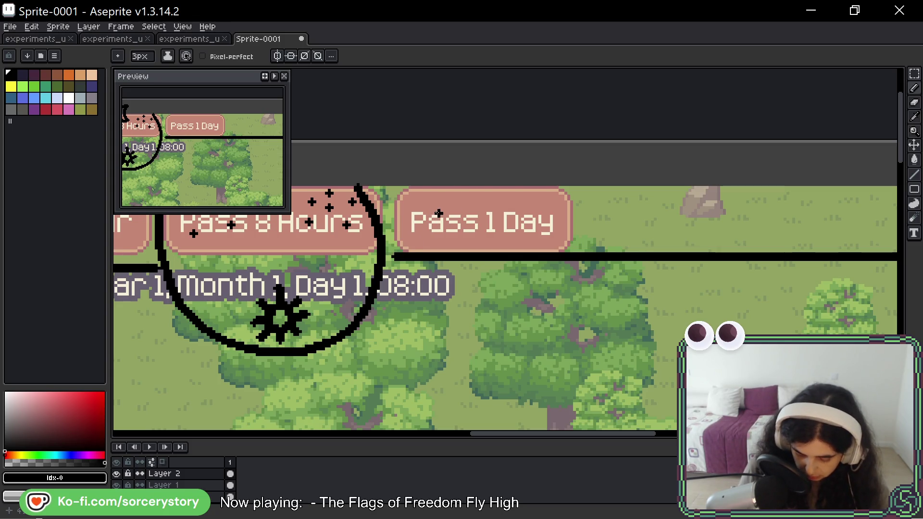
- Hand-letter 'Year 1, Month 1, Day 1' over the Pass 1 Day button along the top bar
mouse_move(424, 204)
left_mouse_down()
mouse_move(448, 230)
mouse_move(476, 219)
mouse_move(526, 226)
mouse_move(534, 245)
left_mouse_up()
mouse_move(570, 202)
left_mouse_down()
mouse_move(567, 224)
mouse_move(620, 230)
mouse_move(645, 202)
mouse_move(652, 231)
mouse_move(678, 195)
mouse_move(696, 239)
left_mouse_up()
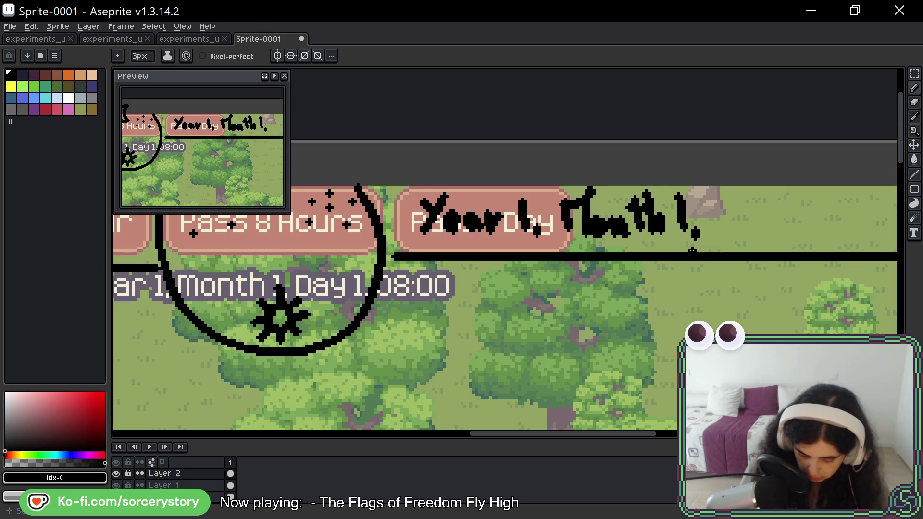
key("space")
left_click_drag(762, 220, 630, 240)
mouse_move(678, 221)
left_mouse_down()
mouse_move(721, 243)
mouse_move(707, 252)
left_mouse_up()
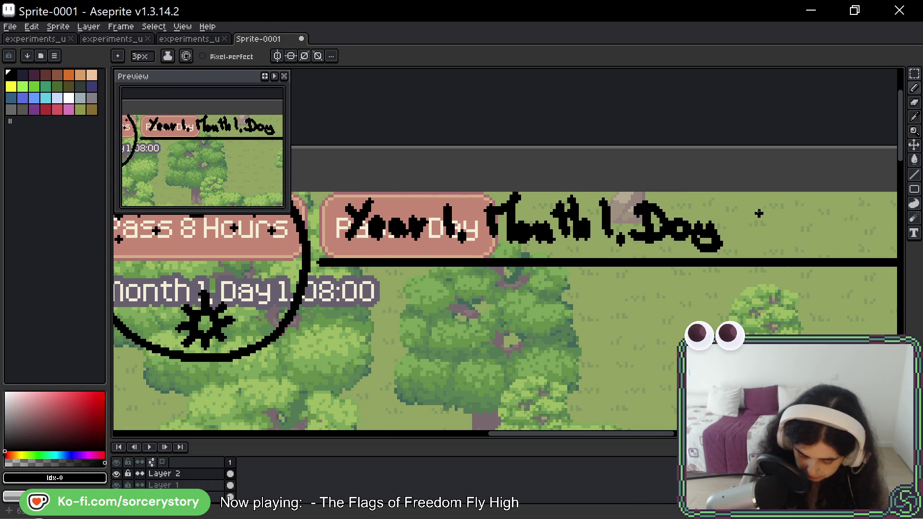
left_click_drag(741, 202, 743, 248)
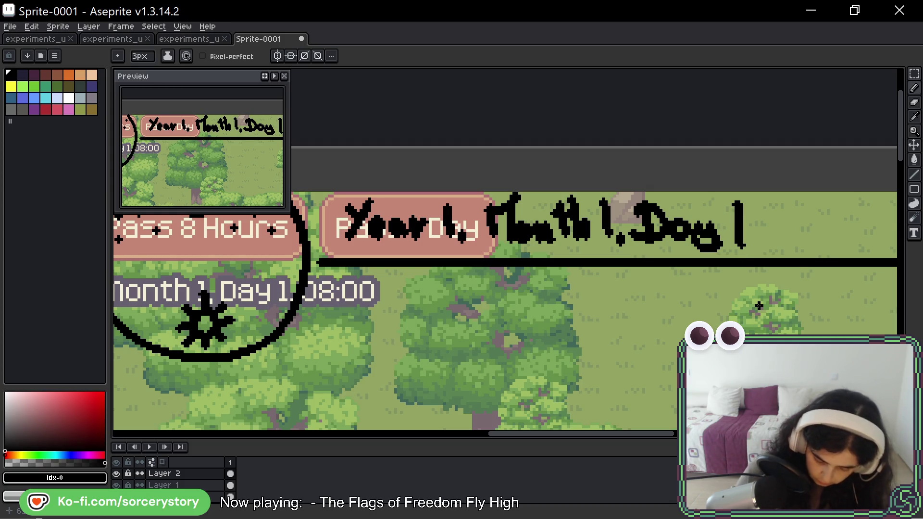
scroll(759, 306, "down", 5)
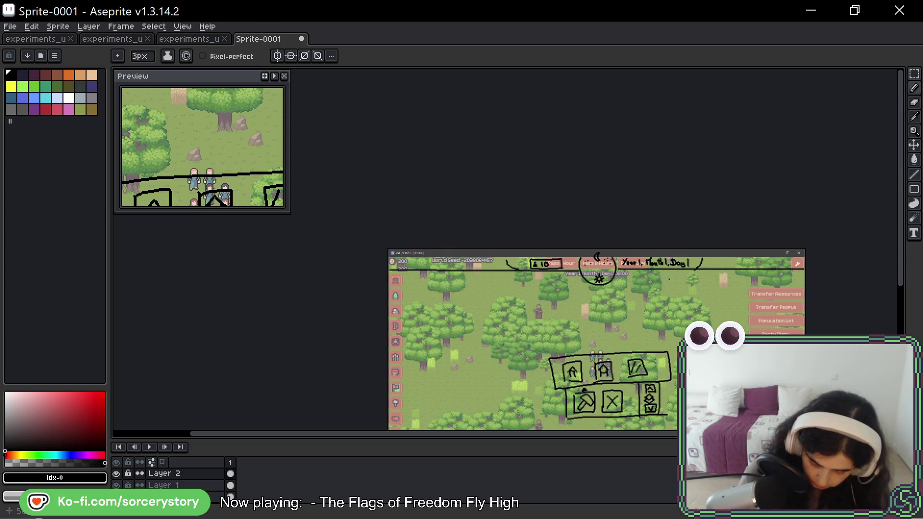
key("v")
key("h")
scroll(469, 270, "up", 5)
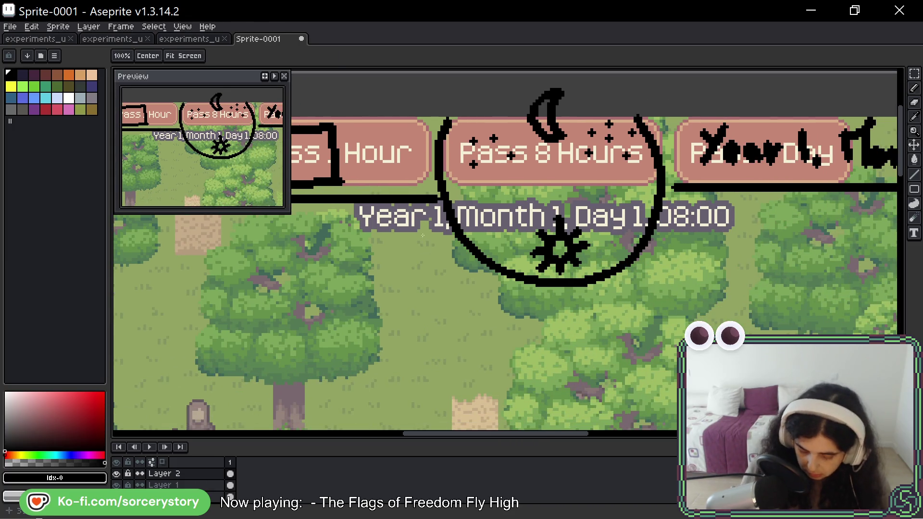
key("b")
mouse_move(392, 206)
left_mouse_down()
mouse_move(448, 304)
mouse_move(541, 330)
mouse_move(679, 308)
mouse_move(732, 198)
left_mouse_up()
left_click_drag(568, 288, 571, 328)
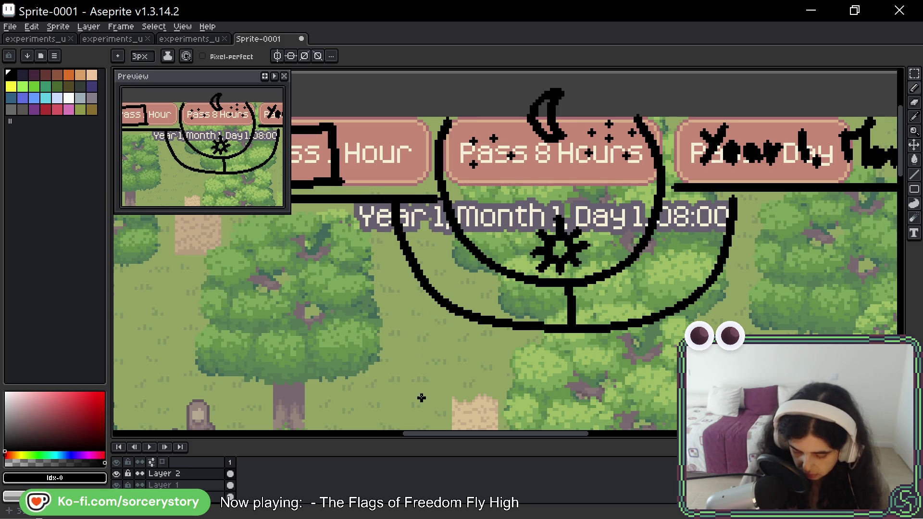
key("ctrl+z")
key("ctrl+z")
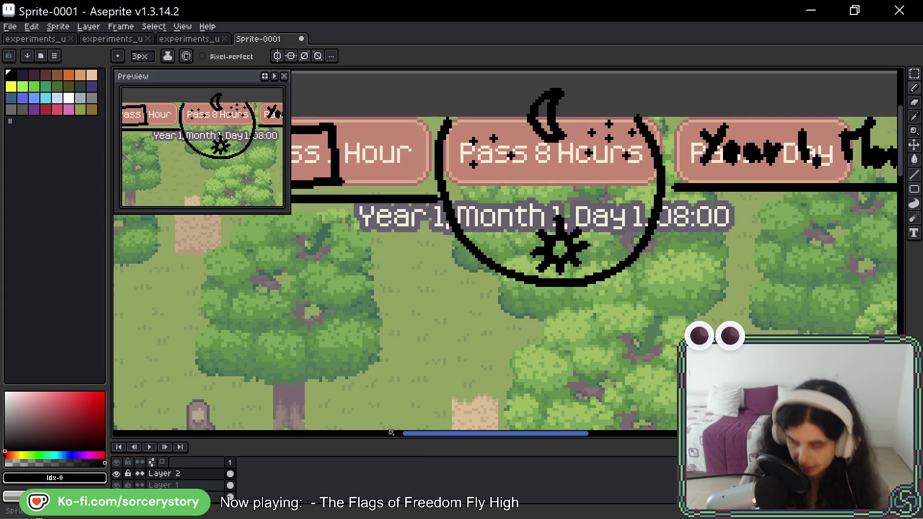
scroll(392, 433, "down", 3)
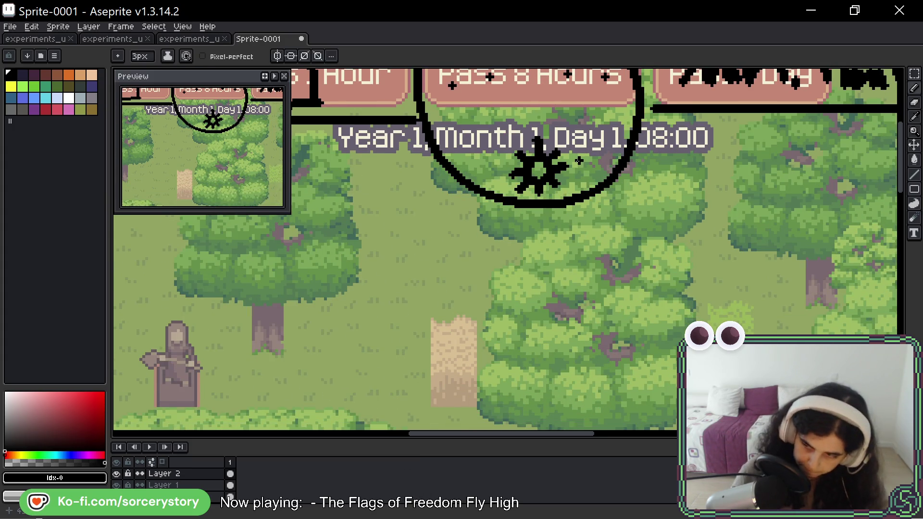
mouse_move(684, 158)
left_mouse_down()
mouse_move(646, 230)
mouse_move(677, 211)
left_mouse_up()
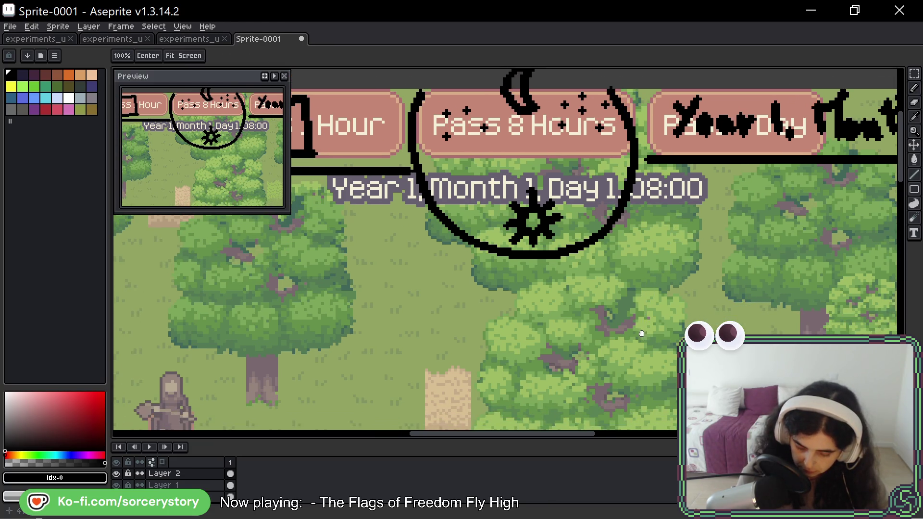
key("b")
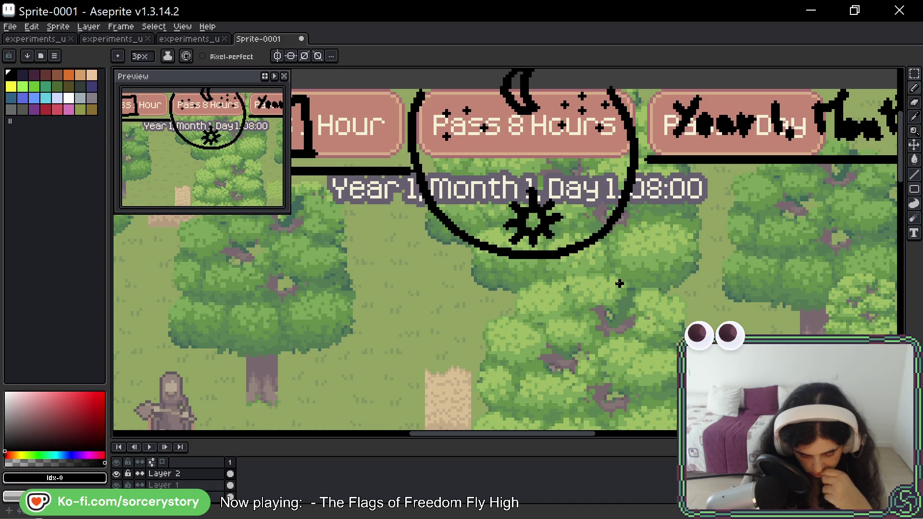
scroll(577, 252, "down", 1)
scroll(578, 252, "down", 3)
left_click_drag(622, 327, 622, 297)
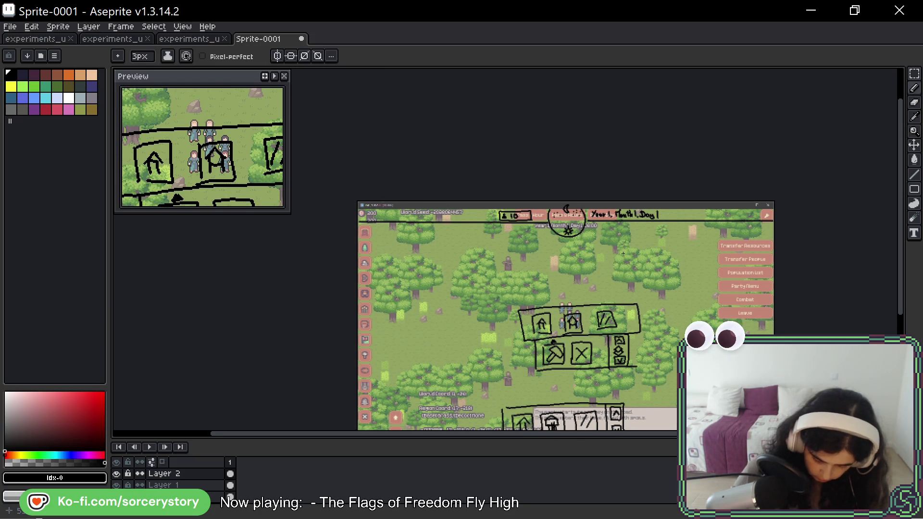
- Draw a loop around the wrench button at the top-right of the screenshot
scroll(555, 326, "up", 2)
mouse_move(545, 341)
left_mouse_down()
mouse_move(419, 287)
mouse_move(388, 256)
left_mouse_up()
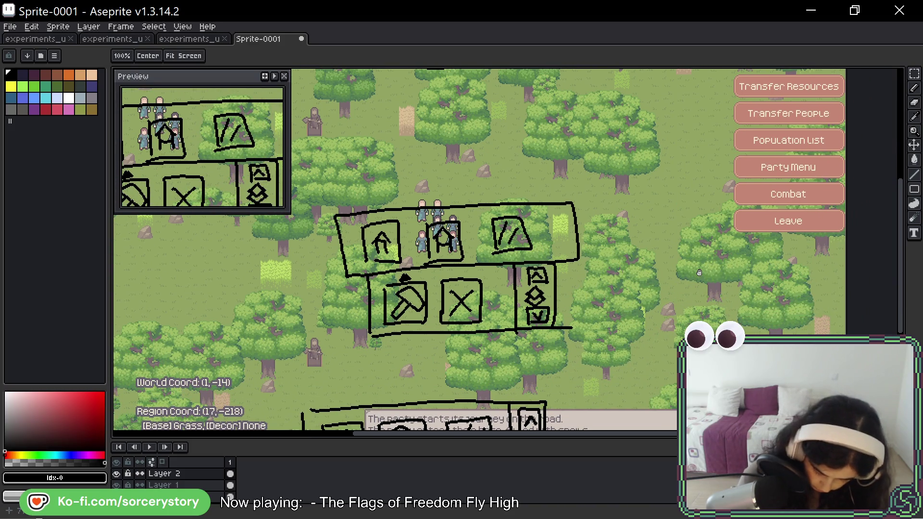
left_click_drag(753, 245, 738, 296)
left_click_drag(778, 214, 751, 262)
left_click_drag(633, 287, 838, 297)
mouse_move(690, 297)
left_mouse_down()
mouse_move(759, 299)
mouse_move(740, 280)
mouse_move(470, 288)
left_mouse_up()
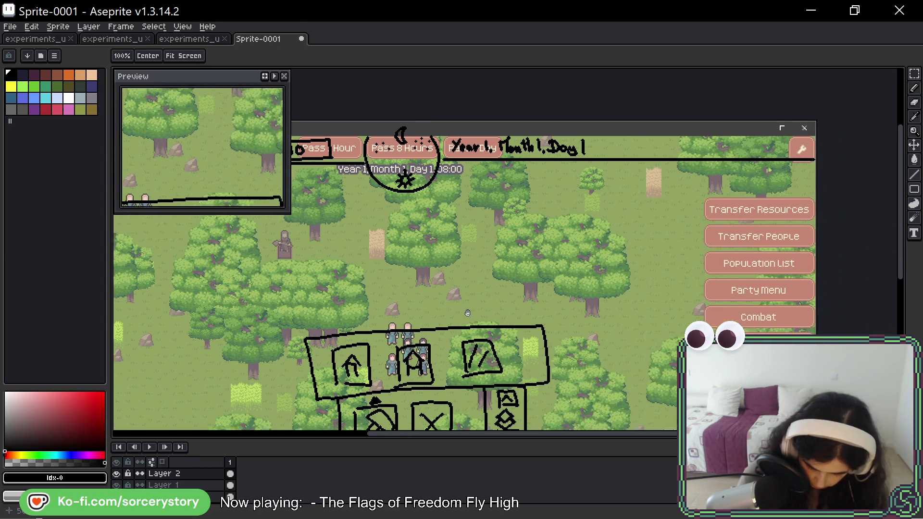
mouse_move(778, 168)
left_mouse_down()
mouse_move(760, 182)
mouse_move(765, 145)
left_mouse_up()
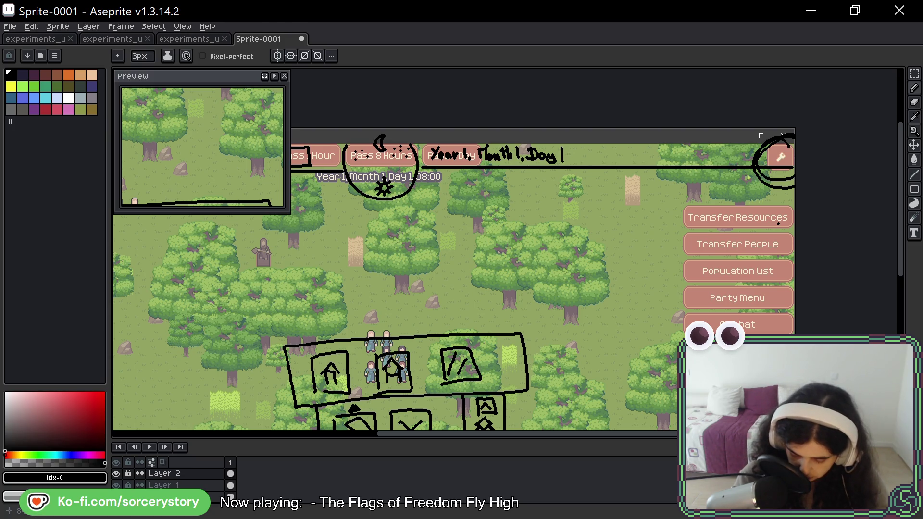
- Sketch a box near the lower-left version label, then undo it
key("h")
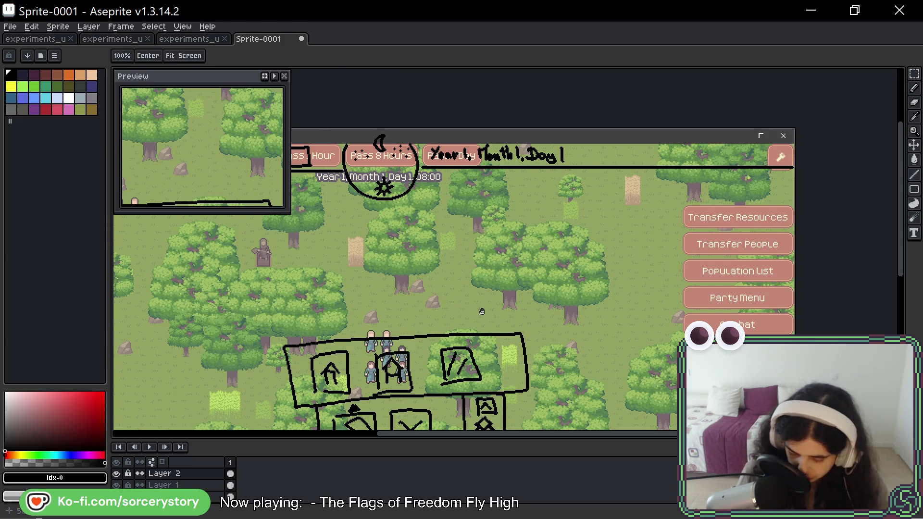
left_click_drag(193, 419, 421, 323)
scroll(336, 318, "down", 5)
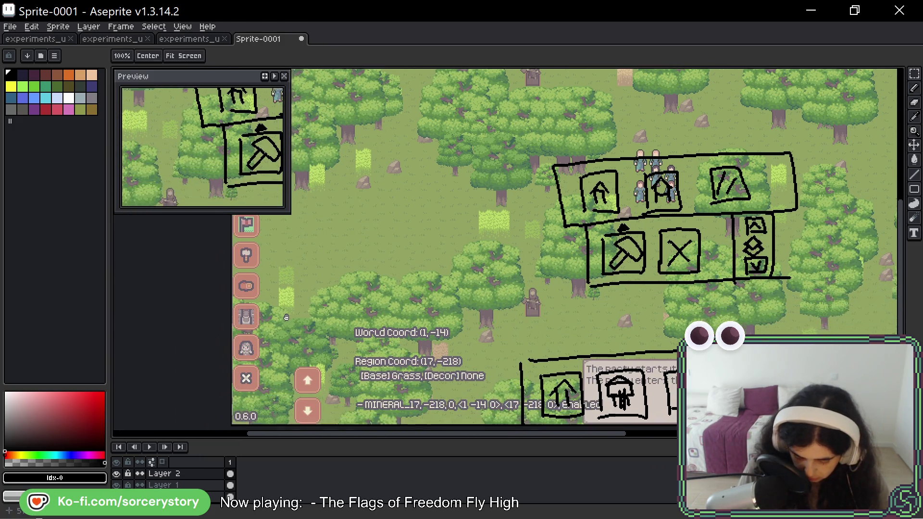
key("b")
mouse_move(235, 392)
left_mouse_down()
mouse_move(298, 385)
mouse_move(235, 412)
left_mouse_up()
key("ctrl+z")
key("ctrl+z")
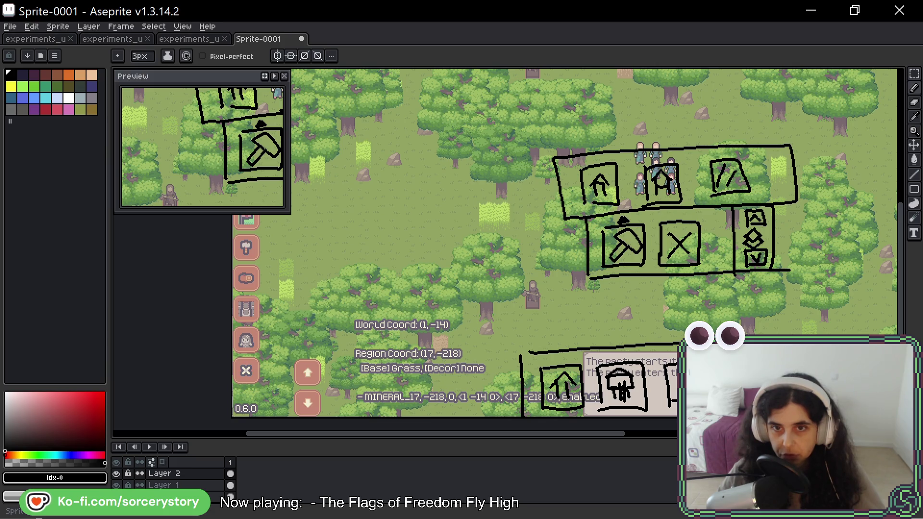
key("space")
left_click_drag(812, 139, 463, 334)
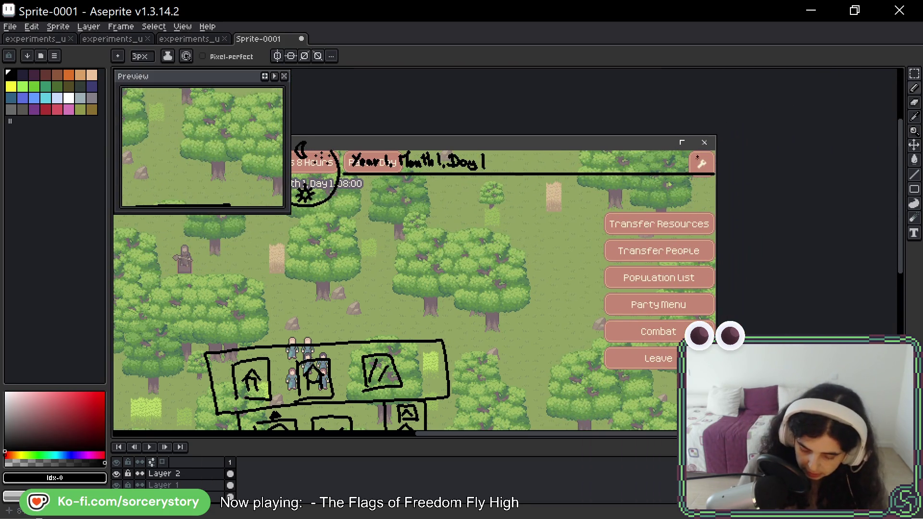
- Undo the wrench-button loop and switch to the BeeRef reference board ui.bee
key("ctrl+z")
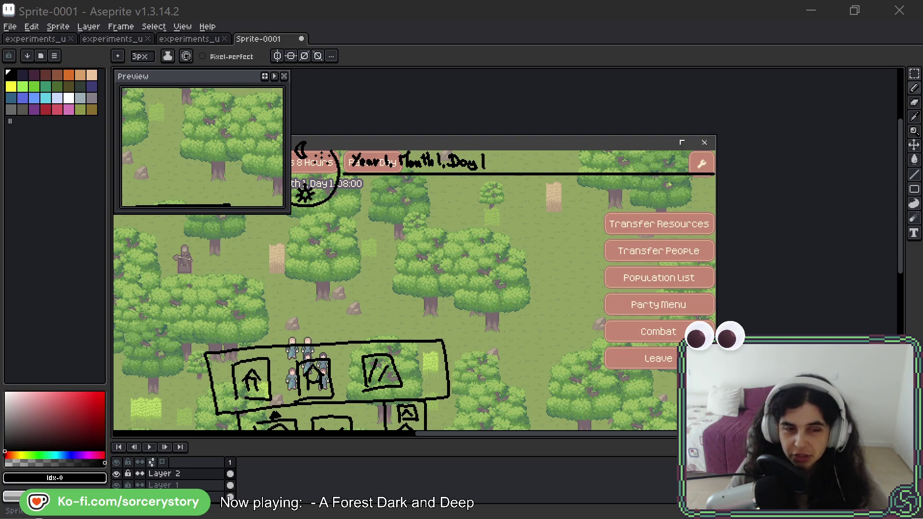
key("alt+Tab")
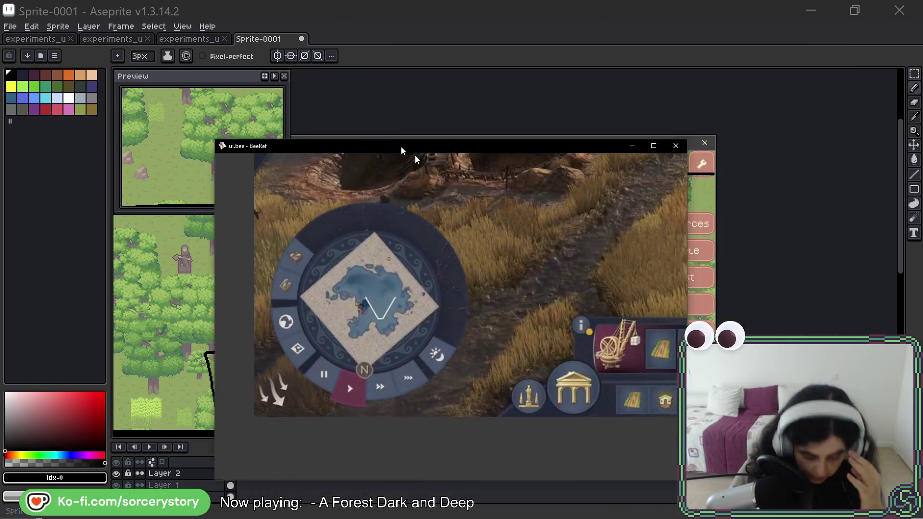
- Move the BeeRef window and browse the Dark Age and Age of Empires screenshots to the foggy village image
left_click_drag(400, 146, 345, 87)
scroll(294, 279, "up", 1)
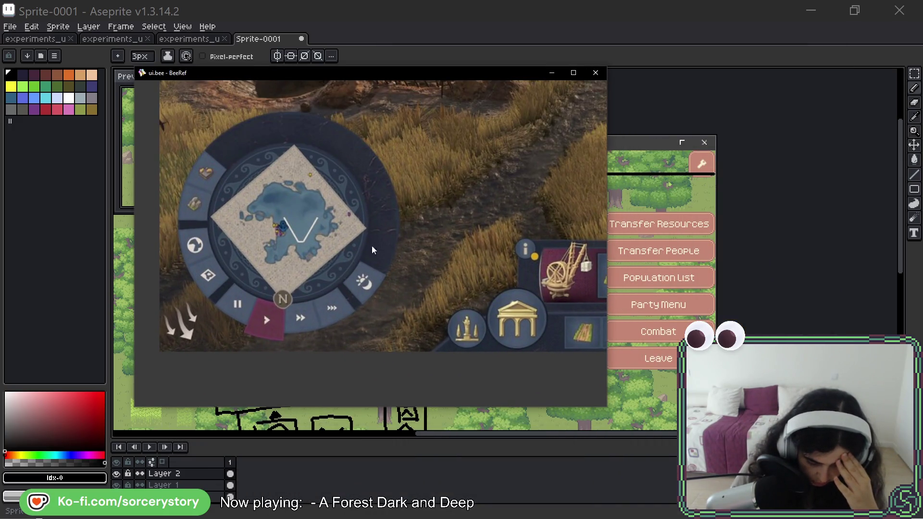
scroll(380, 255, "up", 2)
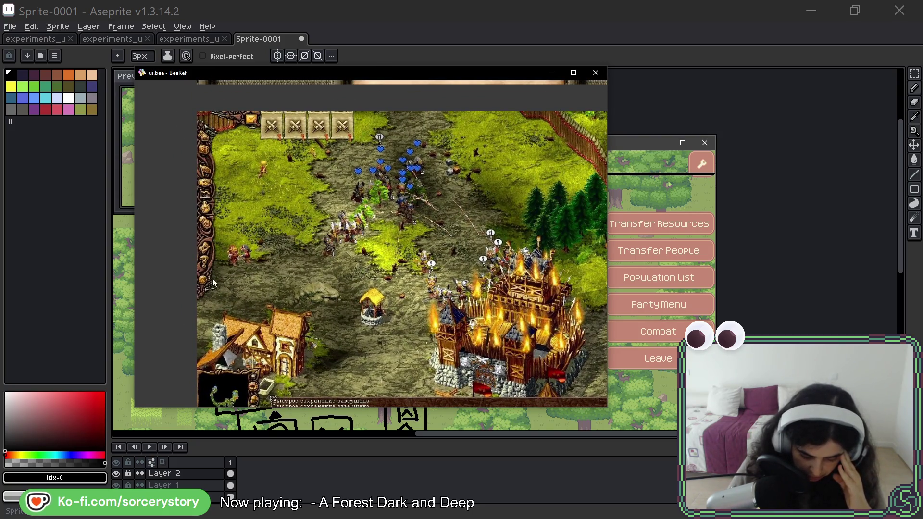
scroll(475, 196, "up", 1)
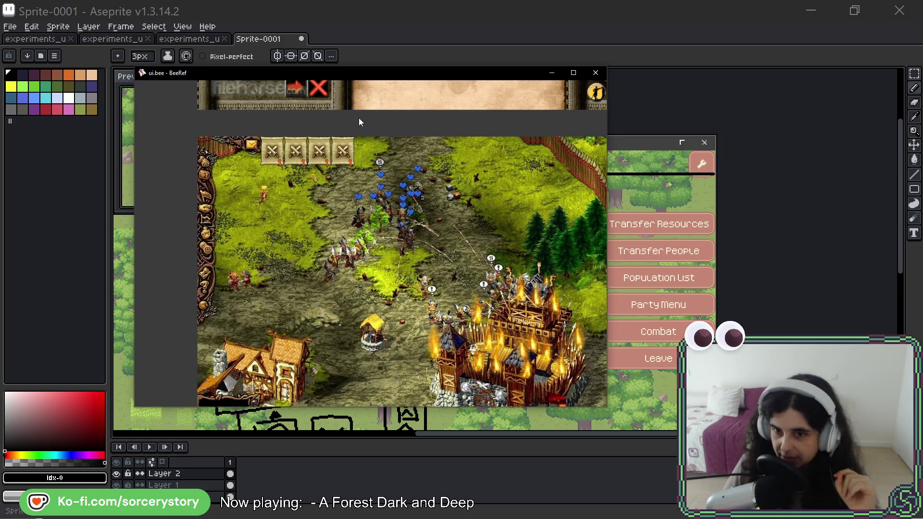
scroll(363, 113, "up", 5)
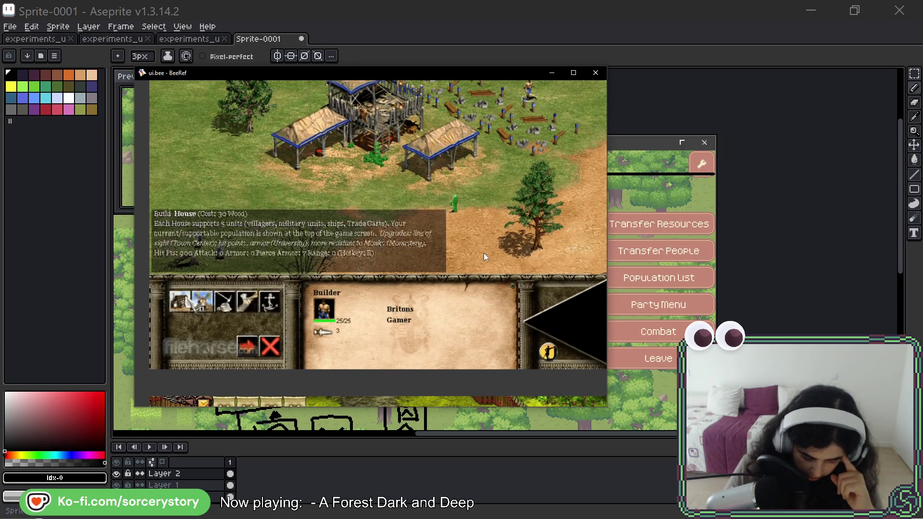
left_click_drag(484, 253, 244, 326)
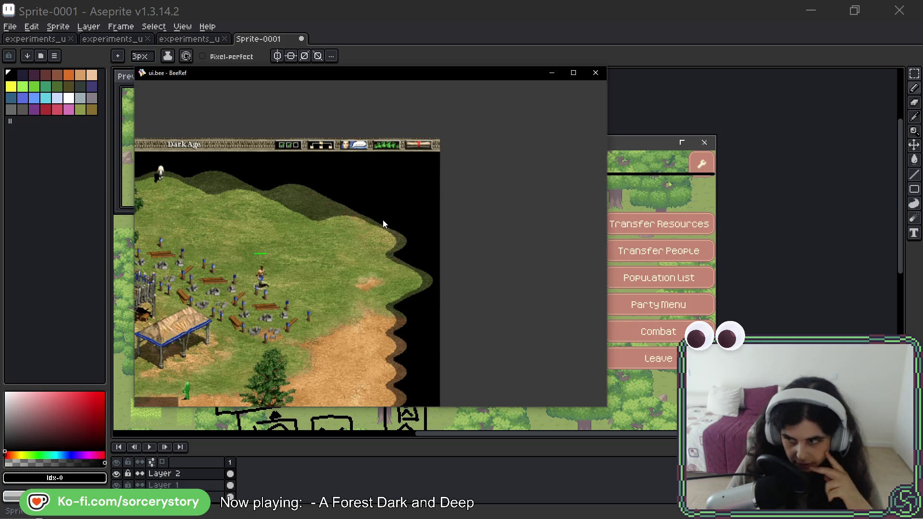
mouse_move(371, 253)
left_mouse_down()
mouse_move(226, 298)
mouse_move(334, 226)
mouse_move(321, 321)
mouse_move(371, 185)
left_mouse_up()
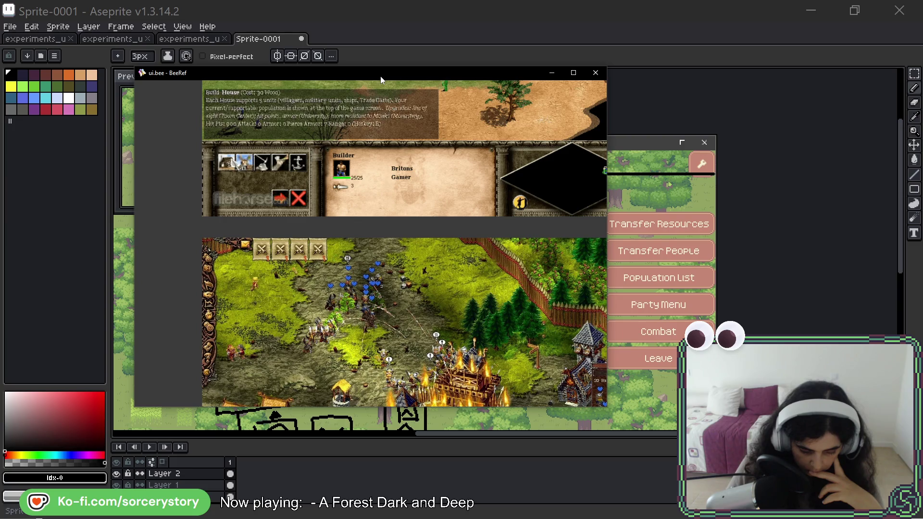
mouse_move(431, 276)
left_mouse_down()
mouse_move(331, 255)
mouse_move(183, 161)
left_mouse_up()
scroll(351, 159, "up", 5)
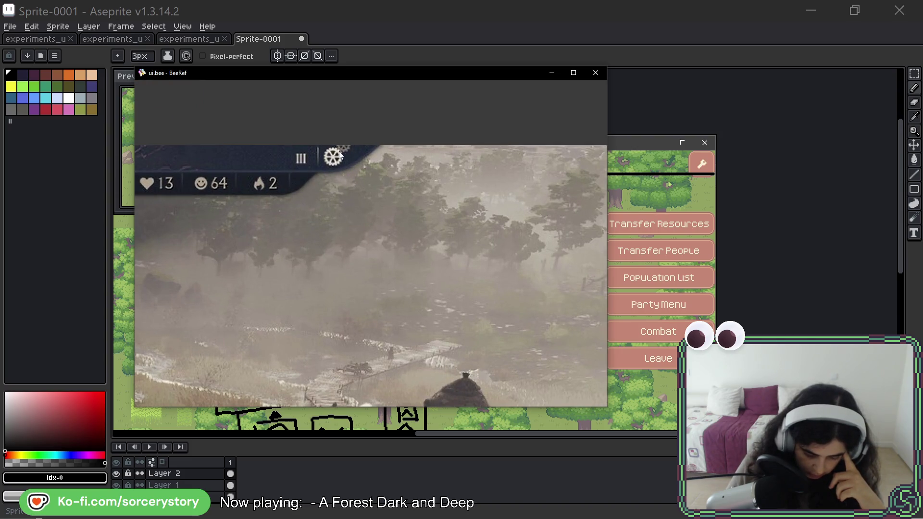
- Pan along the village screenshot's stat bar and the other reference images
left_click_drag(325, 161, 486, 192)
scroll(458, 182, "down", 3)
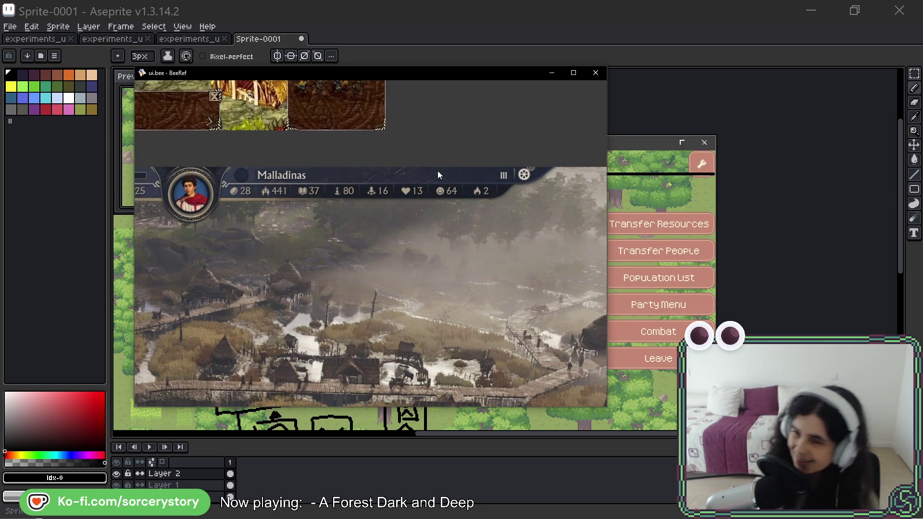
left_click_drag(381, 215, 423, 192)
scroll(434, 140, "up", 5)
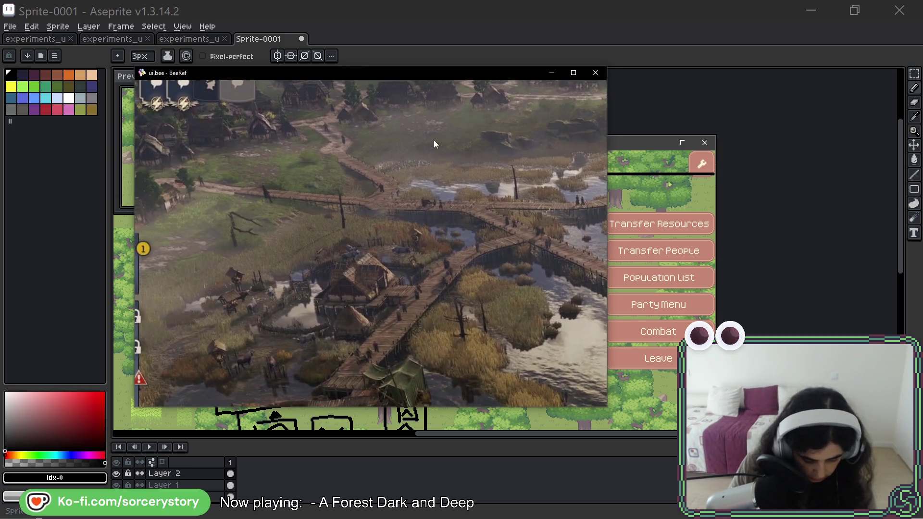
left_click_drag(212, 267, 425, 173)
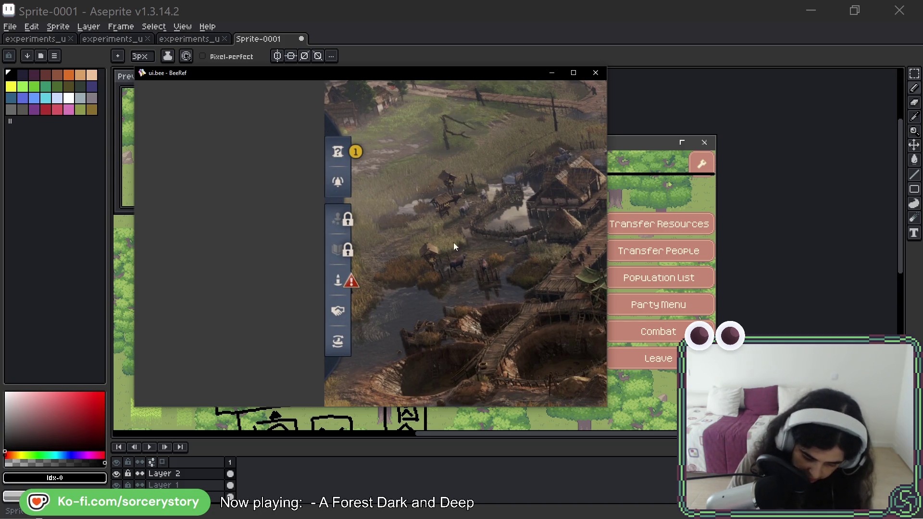
scroll(556, 287, "down", 10)
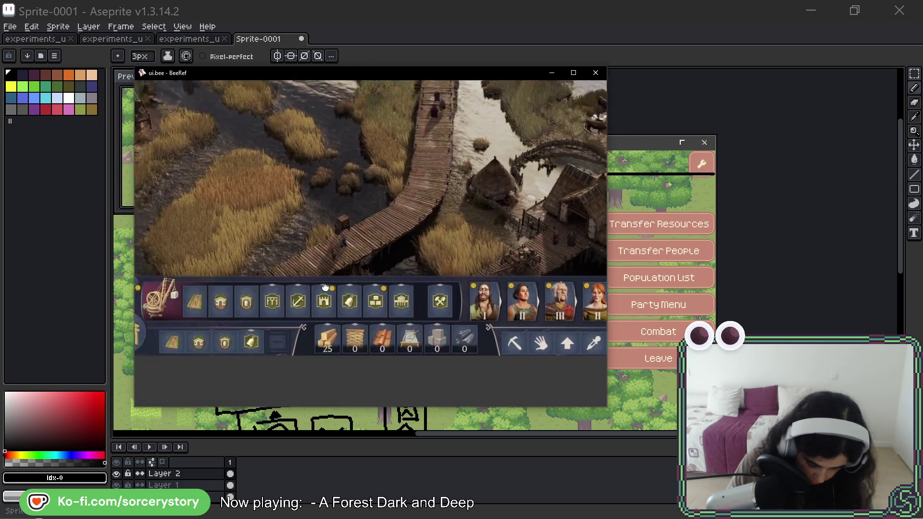
- Look over the building toolbar reference, then return to Aseprite and pan the mockup
mouse_move(253, 228)
left_mouse_down()
mouse_move(96, 229)
mouse_move(28, 252)
left_mouse_up()
scroll(320, 239, "up", 10)
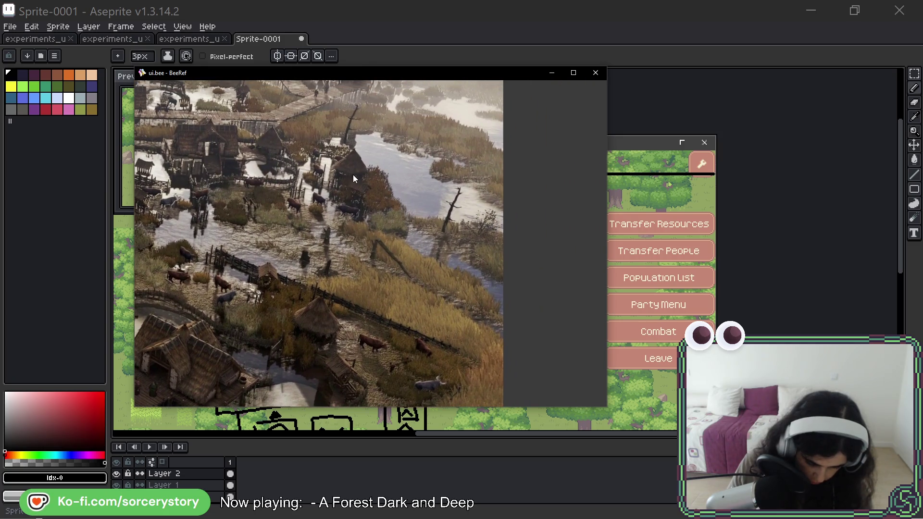
scroll(396, 307, "up", 10)
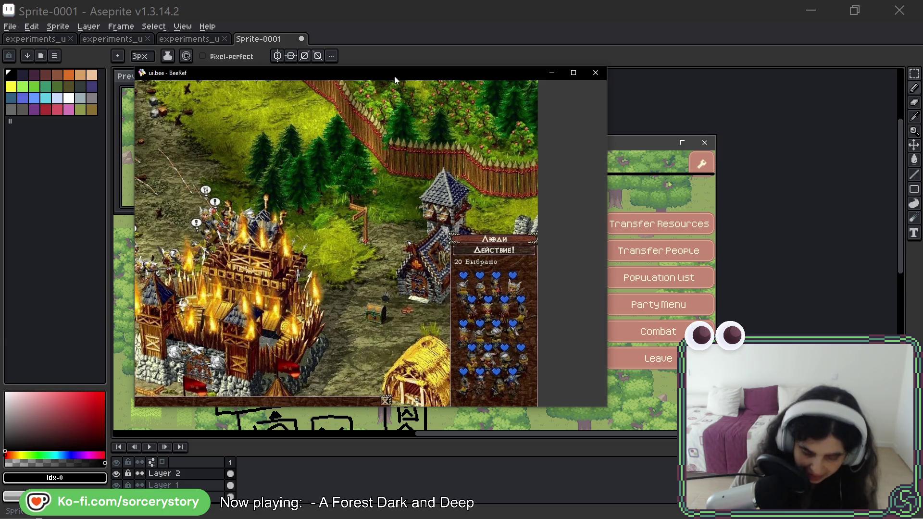
key("alt+Tab")
left_click_drag(773, 262, 647, 333)
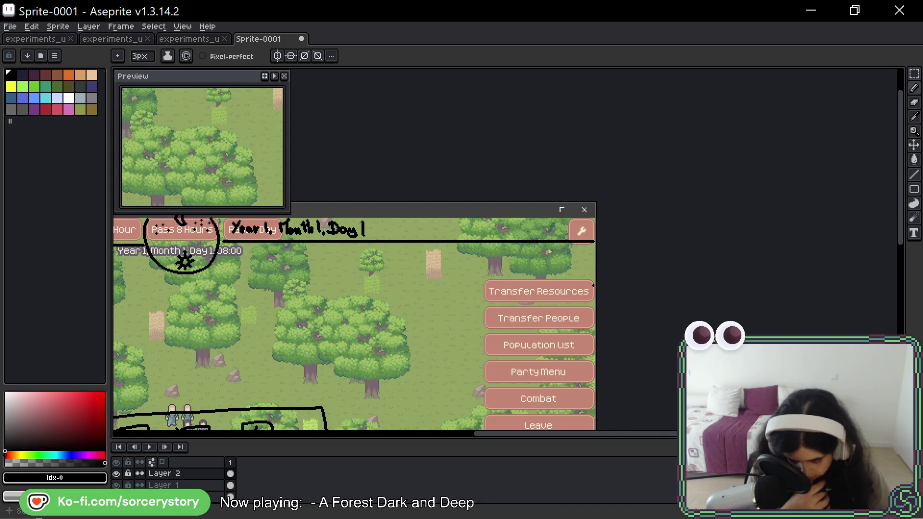
- Undo the stray arc and wrench loop, then erase the right stretch of the top bar line
left_click_drag(585, 209, 577, 256)
key("ctrl+z")
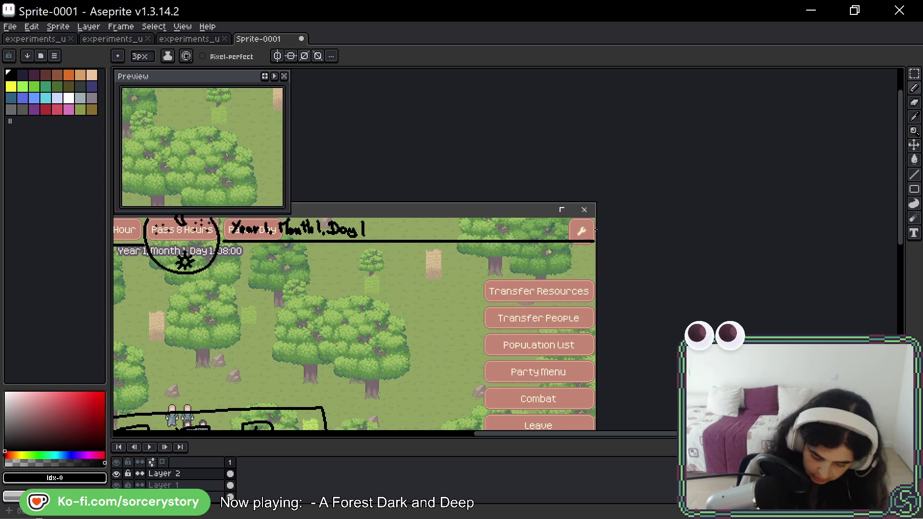
key("ctrl+z")
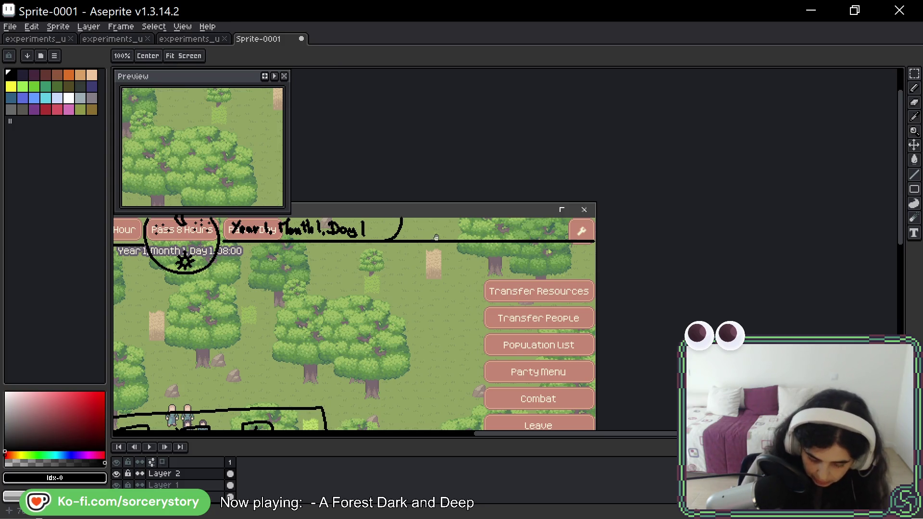
scroll(263, 225, "left", 5)
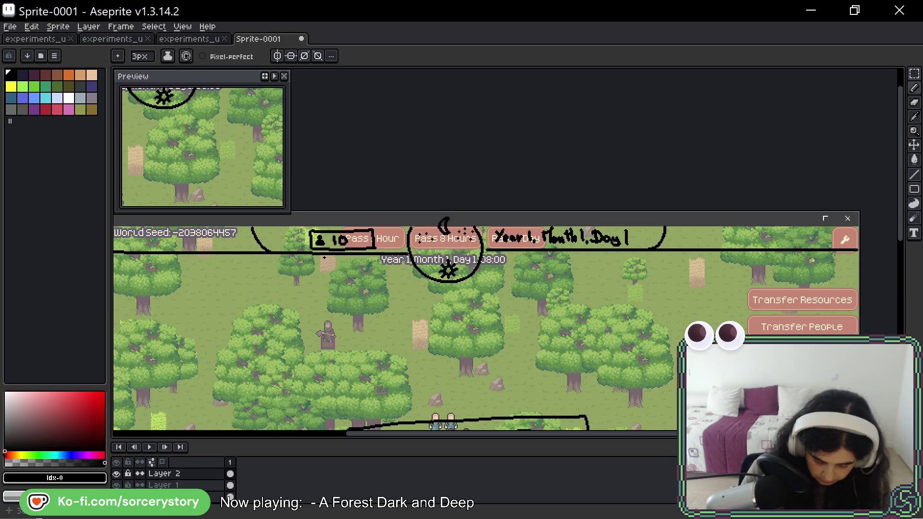
key("space")
mouse_move(753, 357)
left_mouse_down()
mouse_move(563, 398)
mouse_move(517, 366)
left_mouse_up()
left_click_drag(624, 224, 429, 316)
key("Delete")
- Curve the top bar's right and left ends down into its bottom line with the pencil
key("b")
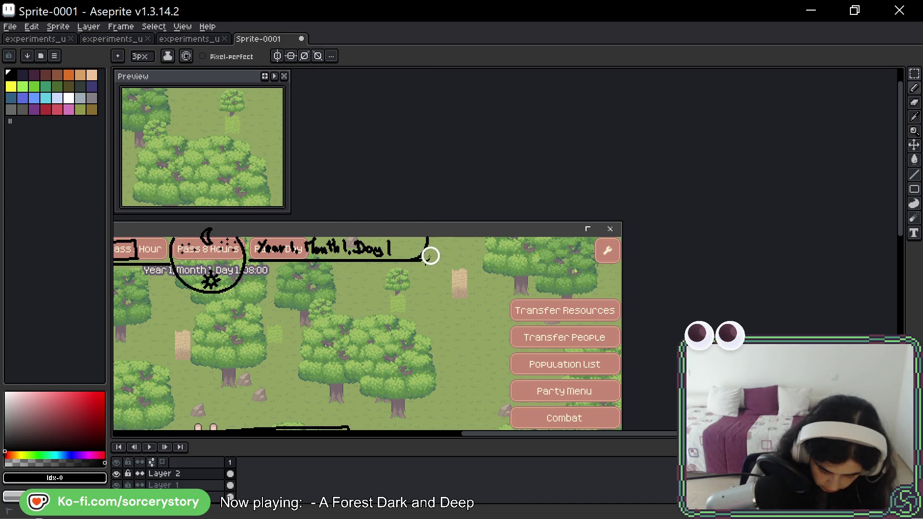
left_click_drag(427, 246, 416, 260)
scroll(382, 305, "left", 8)
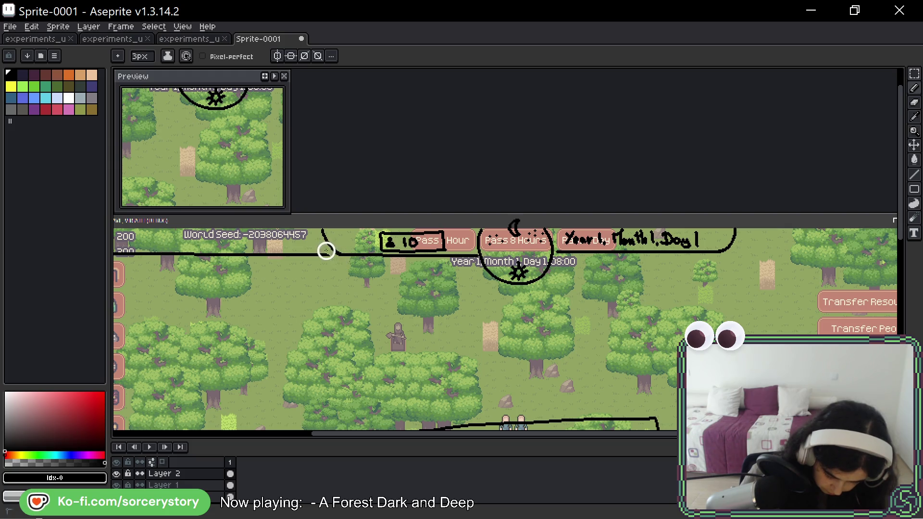
mouse_move(343, 256)
left_mouse_down()
mouse_move(334, 253)
mouse_move(374, 264)
mouse_move(600, 273)
mouse_move(537, 274)
left_mouse_up()
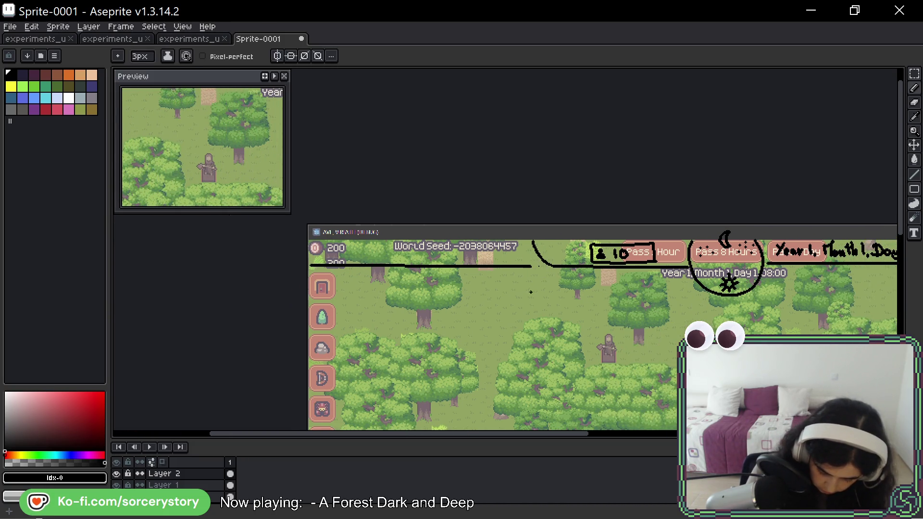
- Marquee-select and remove the stray line under the top-left counters
left_click(914, 73)
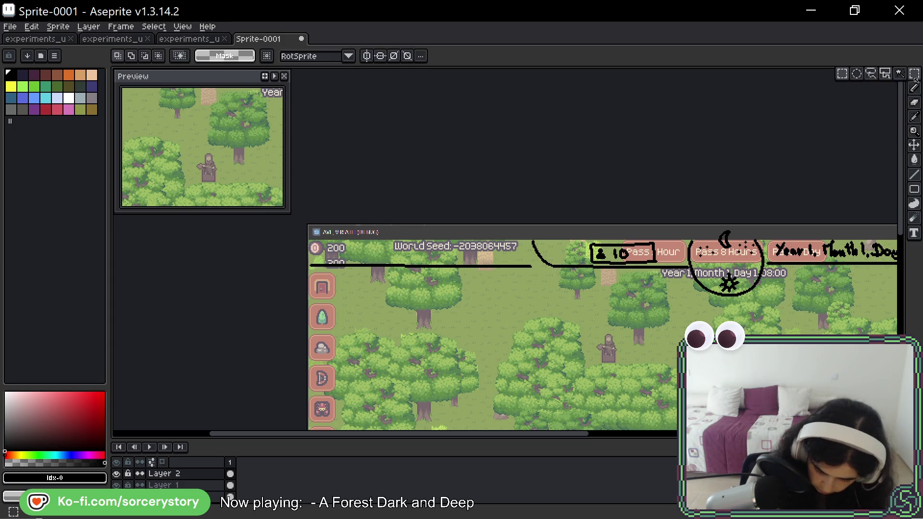
left_click_drag(547, 264, 306, 278)
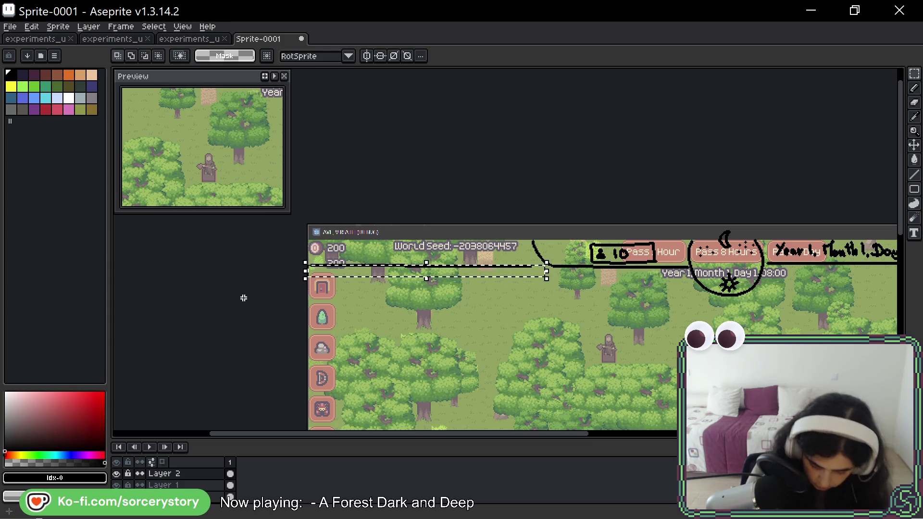
left_click_drag(307, 245, 481, 291)
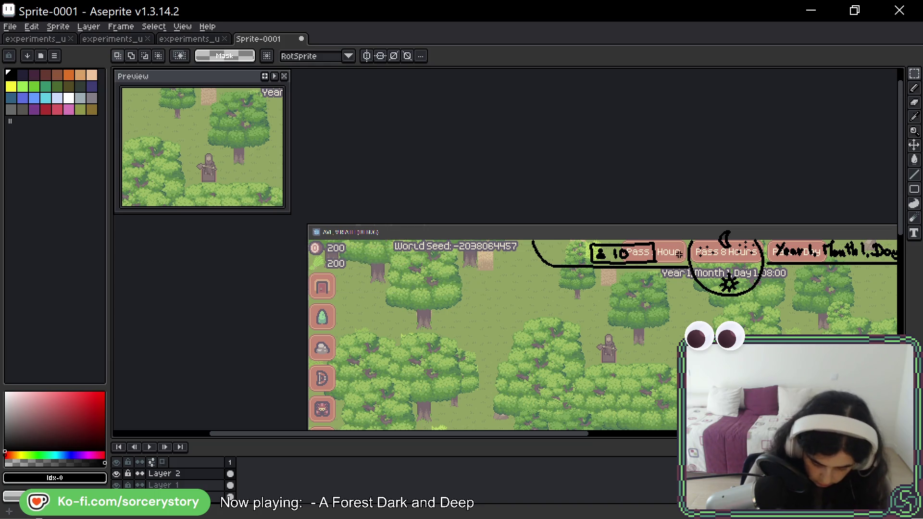
- Draw a rounded ring around the wrench button at the top bar's right end
left_click_drag(755, 297, 597, 300)
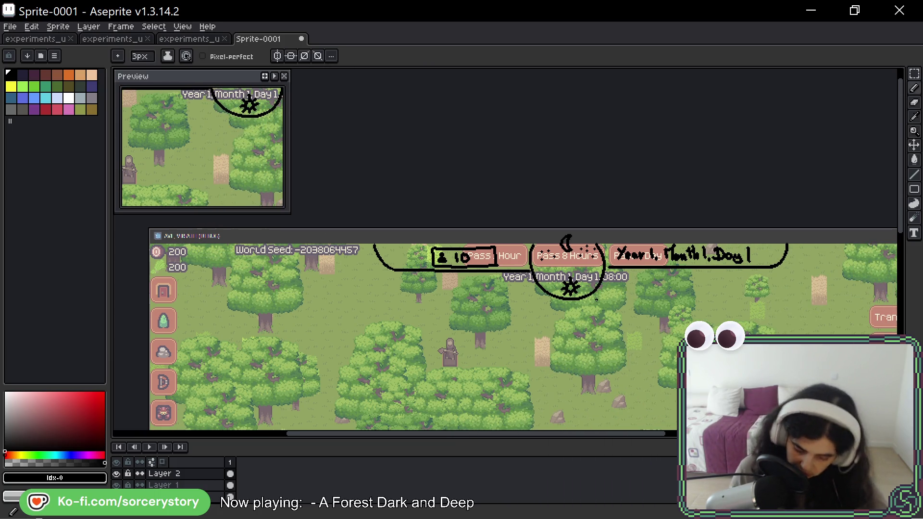
left_click_drag(897, 275, 645, 247)
key("b")
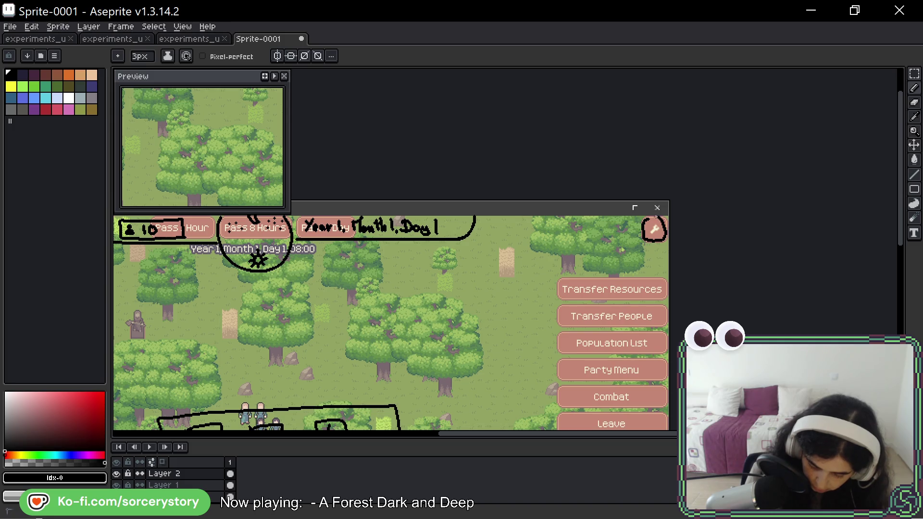
key("ctrl+z")
mouse_move(643, 218)
left_mouse_down()
mouse_move(649, 239)
mouse_move(659, 223)
mouse_move(643, 222)
left_mouse_up()
key("ctrl+z")
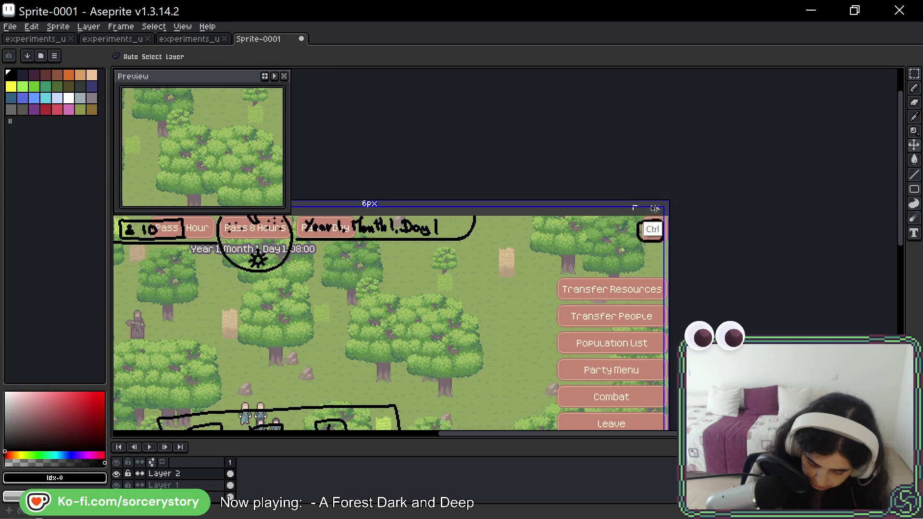
key("ctrl+z")
mouse_move(647, 221)
left_mouse_down()
mouse_move(639, 243)
mouse_move(662, 241)
left_mouse_up()
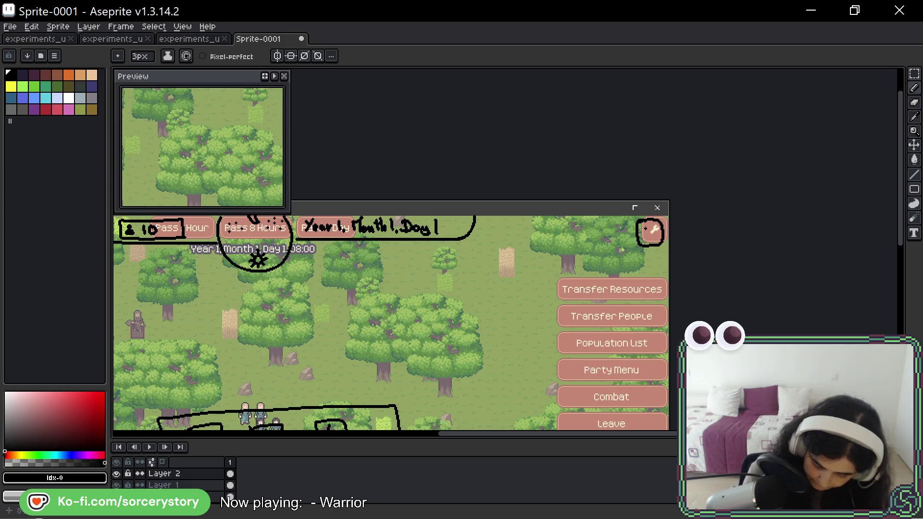
scroll(654, 229, "up", 5)
mouse_move(659, 205)
left_mouse_down()
mouse_move(576, 246)
mouse_move(463, 251)
left_mouse_up()
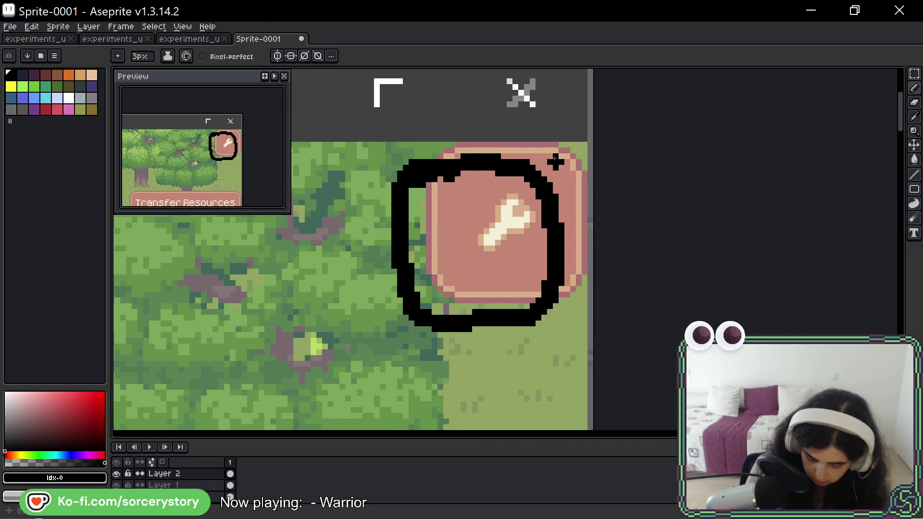
mouse_move(516, 180)
left_mouse_down()
mouse_move(497, 217)
mouse_move(505, 212)
mouse_move(509, 255)
left_mouse_up()
key("ctrl+z")
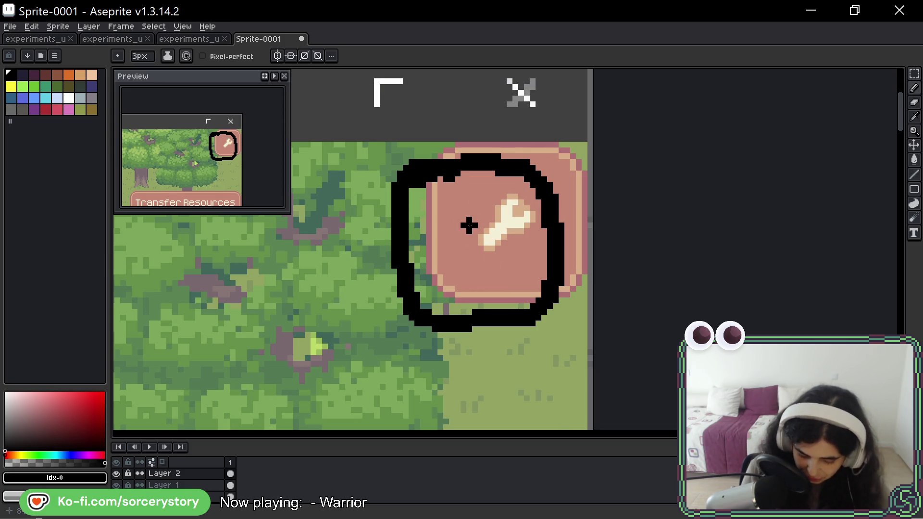
mouse_move(446, 261)
left_mouse_down()
mouse_move(434, 279)
mouse_move(447, 297)
mouse_move(468, 274)
mouse_move(481, 281)
mouse_move(514, 263)
mouse_move(526, 243)
mouse_move(500, 206)
mouse_move(459, 190)
mouse_move(440, 231)
mouse_move(448, 271)
left_mouse_up()
left_click(477, 239)
left_click_drag(476, 239, 465, 236)
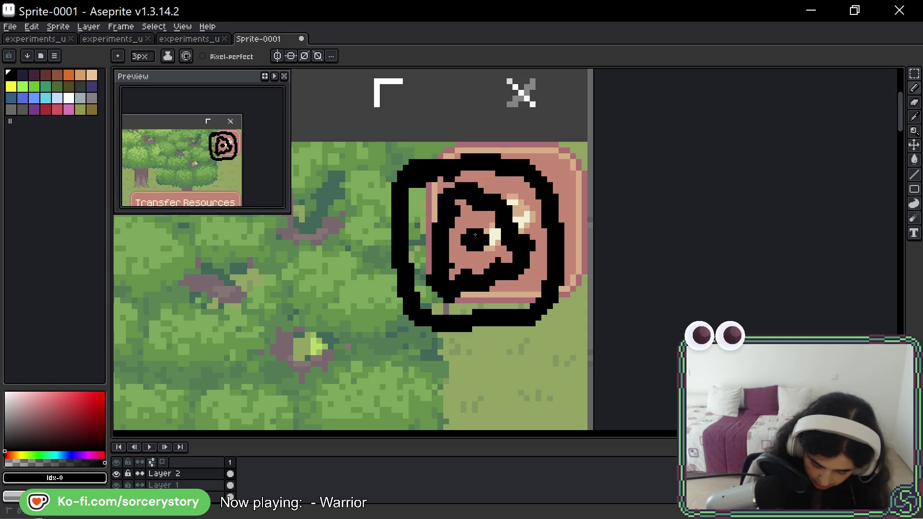
left_click(457, 228, "alt")
mouse_move(457, 226)
left_mouse_down()
mouse_move(453, 204)
mouse_move(468, 204)
left_mouse_up()
left_click(468, 204)
key("ctrl+z")
key("ctrl+z")
key("ctrl+z")
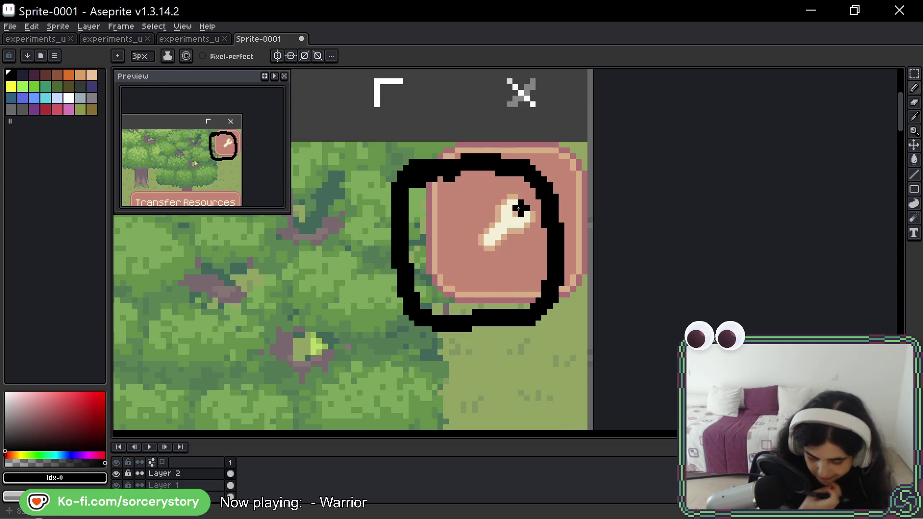
mouse_move(474, 211)
left_mouse_down()
mouse_move(490, 195)
mouse_move(462, 260)
mouse_move(493, 280)
left_mouse_up()
key("ctrl+z")
mouse_move(484, 230)
left_mouse_down()
mouse_move(481, 272)
mouse_move(481, 237)
mouse_move(502, 244)
mouse_move(481, 232)
left_mouse_up()
key("ctrl+z")
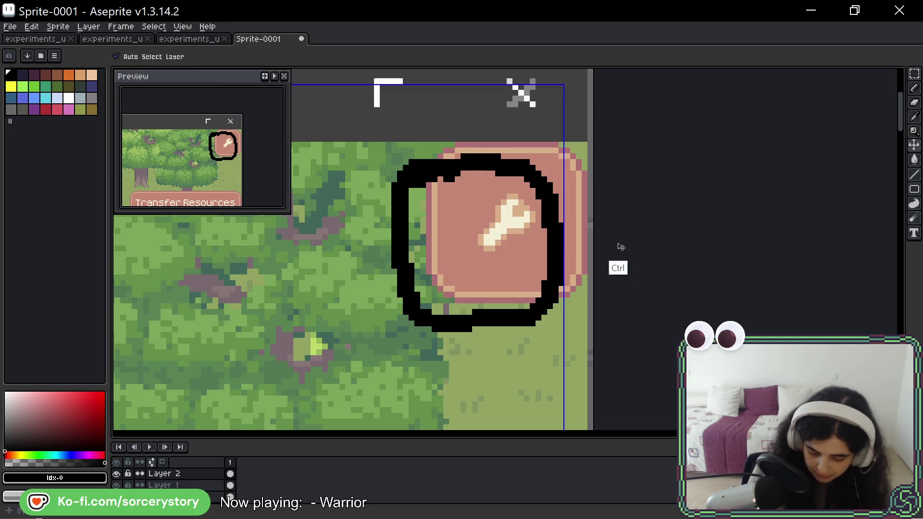
scroll(422, 198, "down", 3)
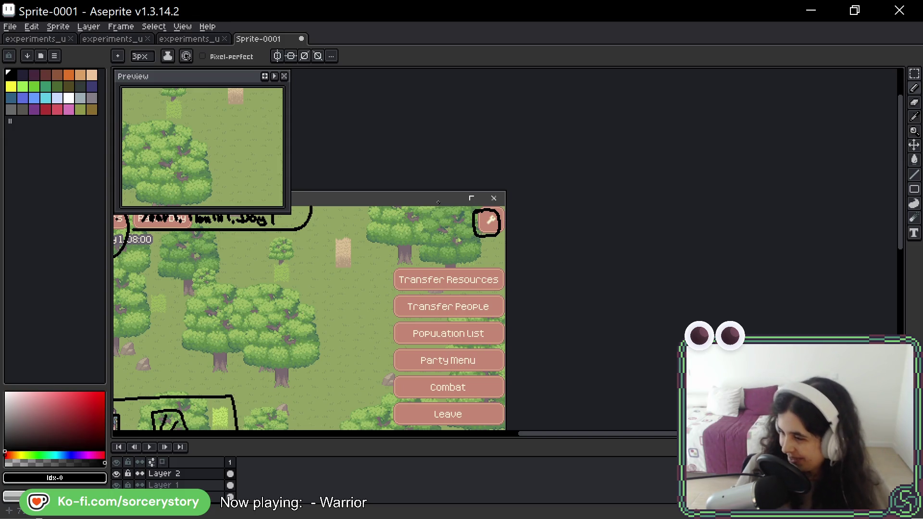
- Pan the canvas back over the sketched top bar and lower panels
left_click_drag(384, 235, 691, 187)
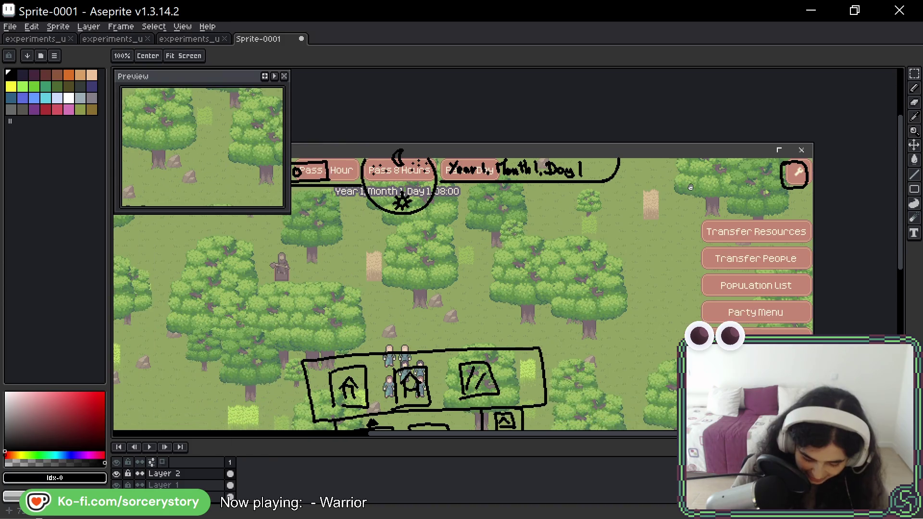
mouse_move(554, 299)
left_mouse_down()
mouse_move(582, 250)
mouse_move(635, 212)
left_mouse_up()
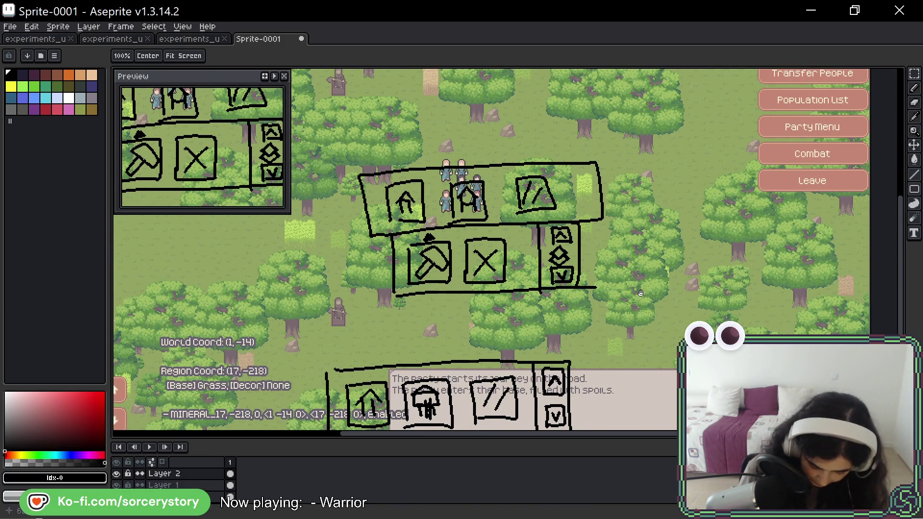
left_click_drag(640, 293, 654, 273)
left_click_drag(765, 189, 639, 208)
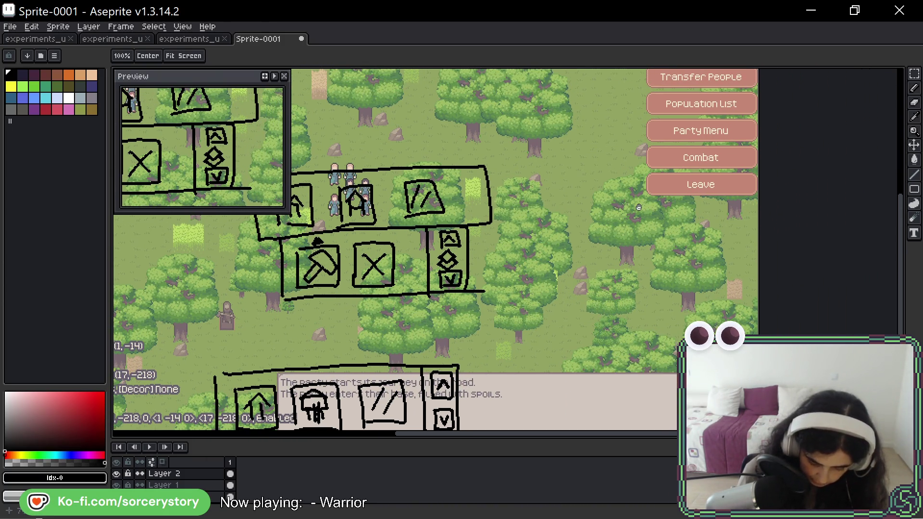
mouse_move(520, 230)
left_mouse_down()
mouse_move(730, 236)
mouse_move(743, 334)
left_mouse_up()
left_click_drag(716, 241, 734, 318)
scroll(734, 318, "down", 8)
scroll(734, 318, "right", 8)
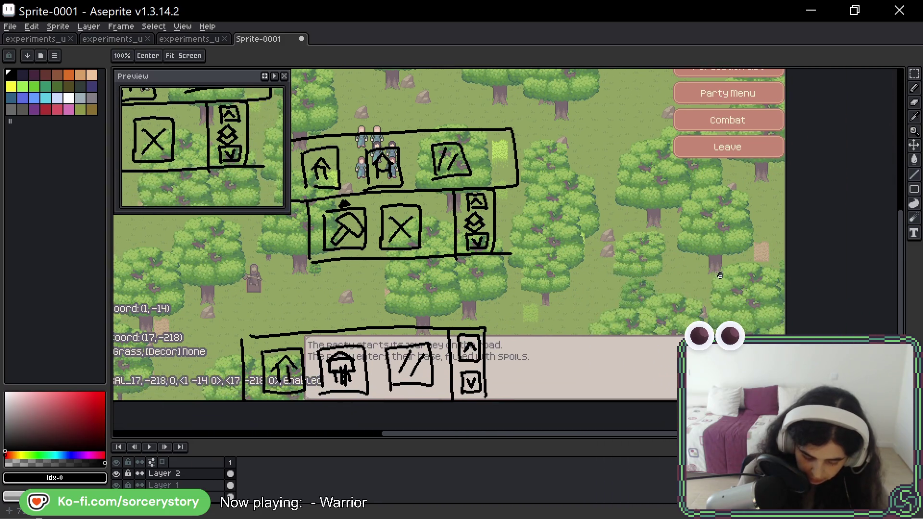
scroll(720, 276, "down", 2)
scroll(720, 276, "right", 3)
- Try outlining the bottom bar's top edge with the pencil, undoing both strokes
key("b")
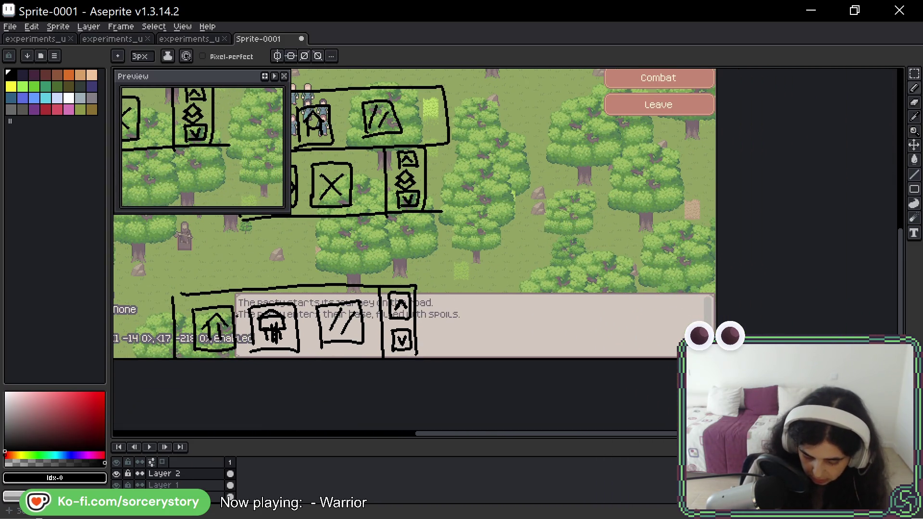
mouse_move(233, 358)
left_mouse_down()
mouse_move(355, 285)
mouse_move(716, 288)
left_mouse_up()
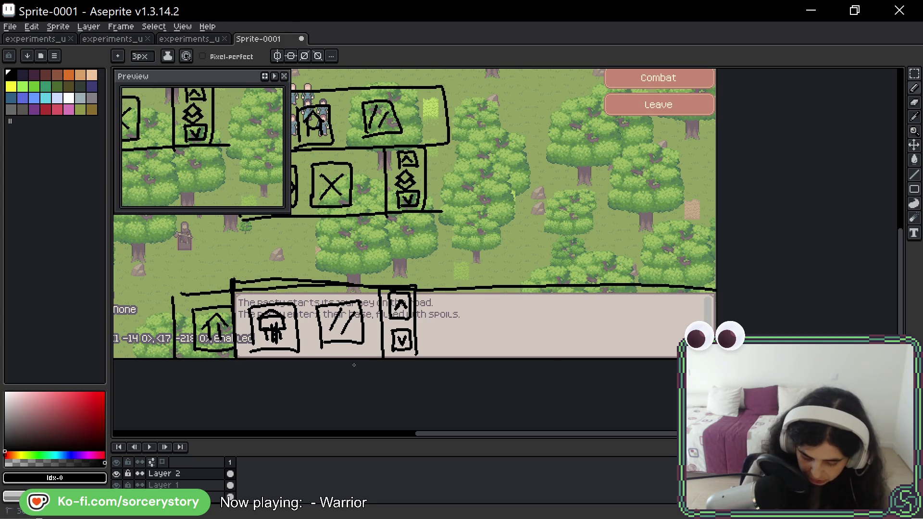
key("ctrl+z")
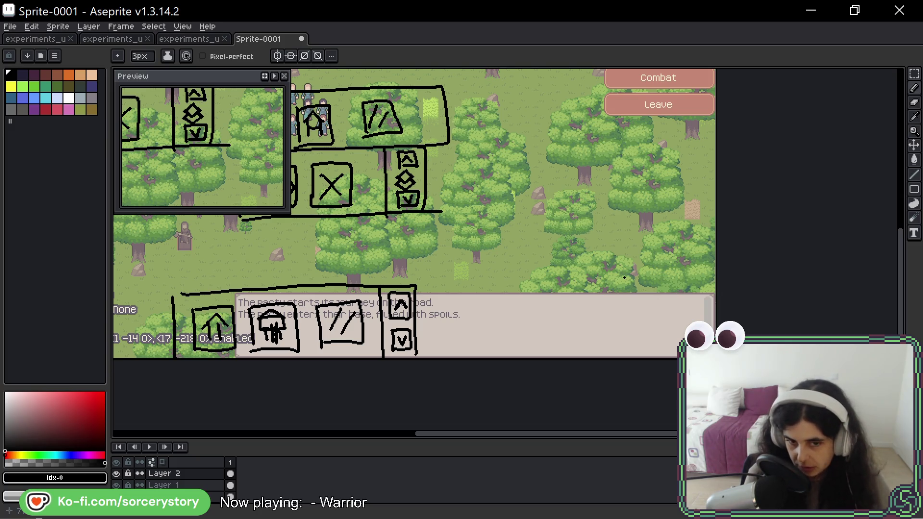
mouse_move(234, 339)
left_mouse_down()
mouse_move(248, 294)
mouse_move(652, 288)
left_mouse_up()
key("ctrl+z")
- Pan around the right-hand menu buttons and top bar, then switch to the running game
key("space")
left_click_drag(542, 233, 680, 276)
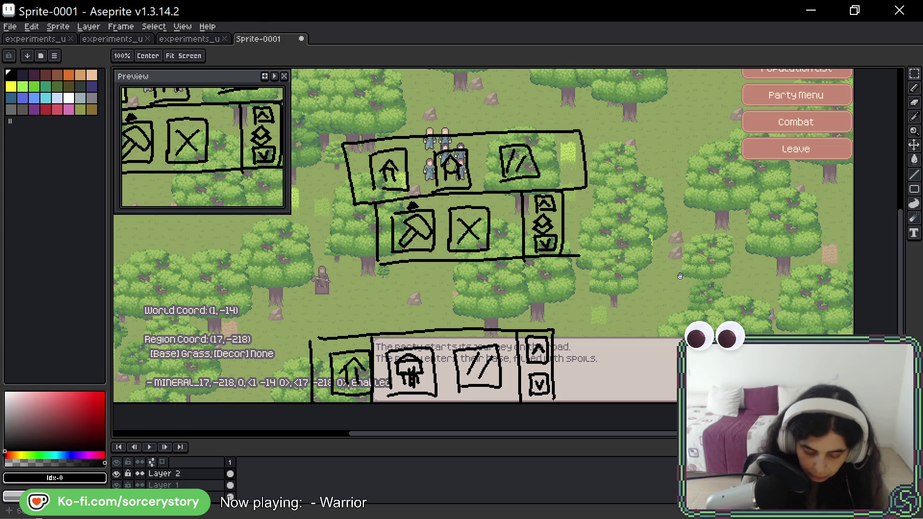
mouse_move(616, 218)
left_mouse_down()
mouse_move(605, 272)
mouse_move(616, 222)
left_mouse_up()
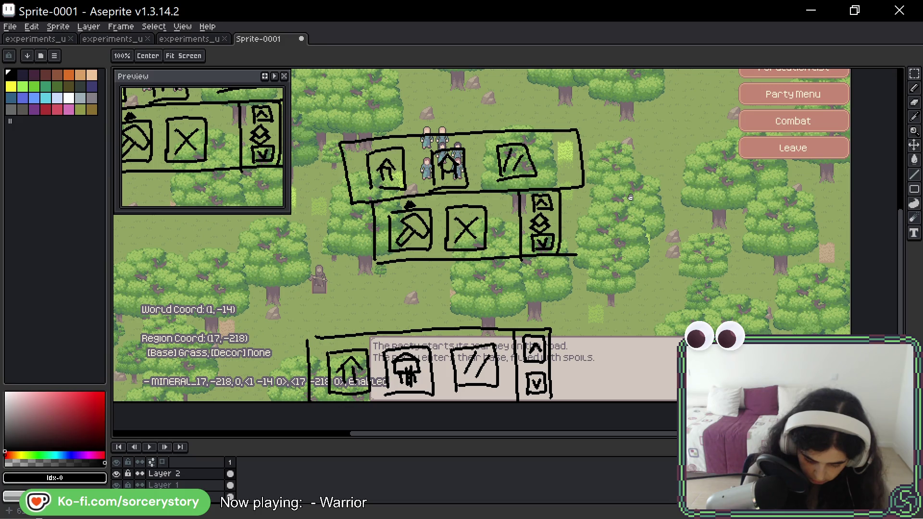
mouse_move(514, 62)
left_mouse_down()
mouse_move(591, 239)
mouse_move(578, 181)
mouse_move(552, 167)
left_mouse_up()
mouse_move(603, 237)
left_mouse_down()
mouse_move(547, 141)
mouse_move(536, 79)
left_mouse_up()
left_click_drag(560, 178, 586, 222)
key("space")
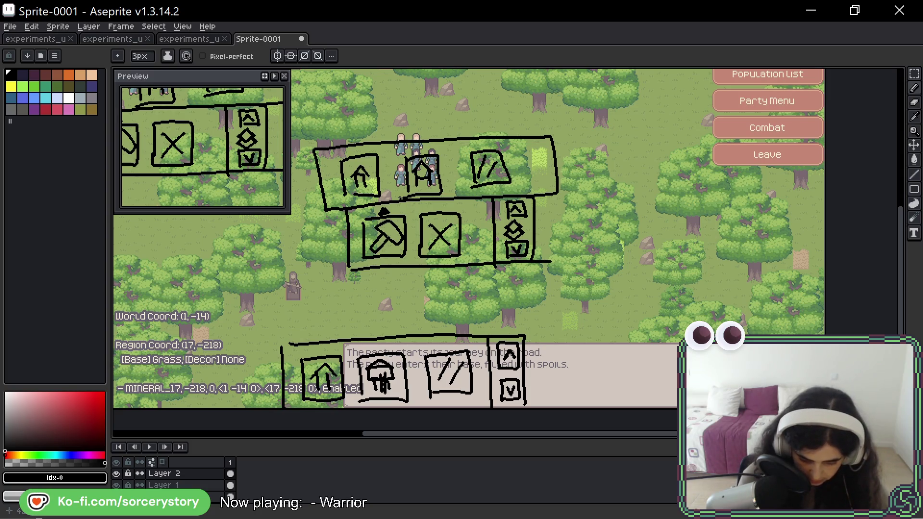
key("space")
left_click_drag(621, 196, 651, 220)
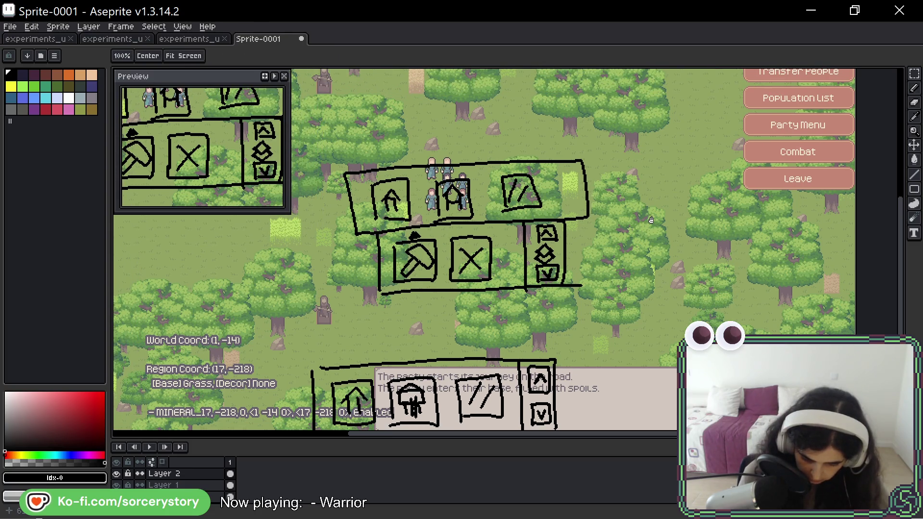
left_click_drag(645, 218, 635, 323)
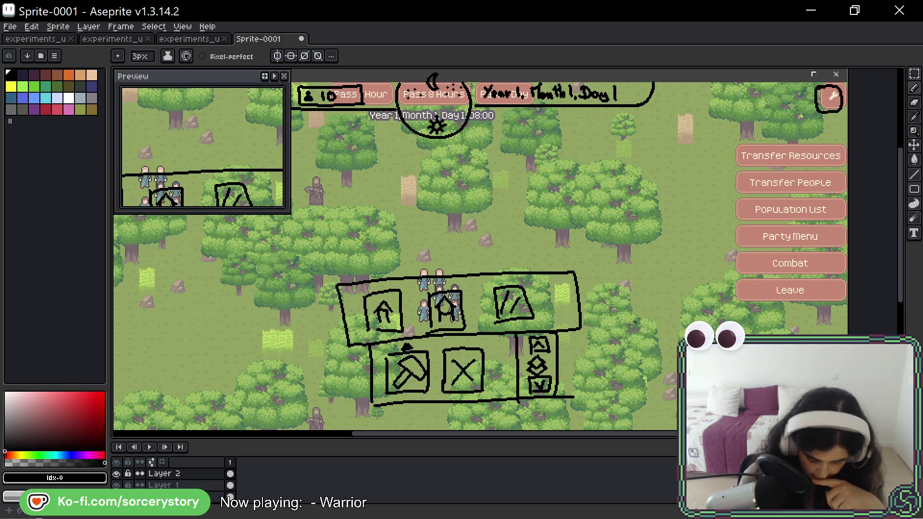
key("alt")
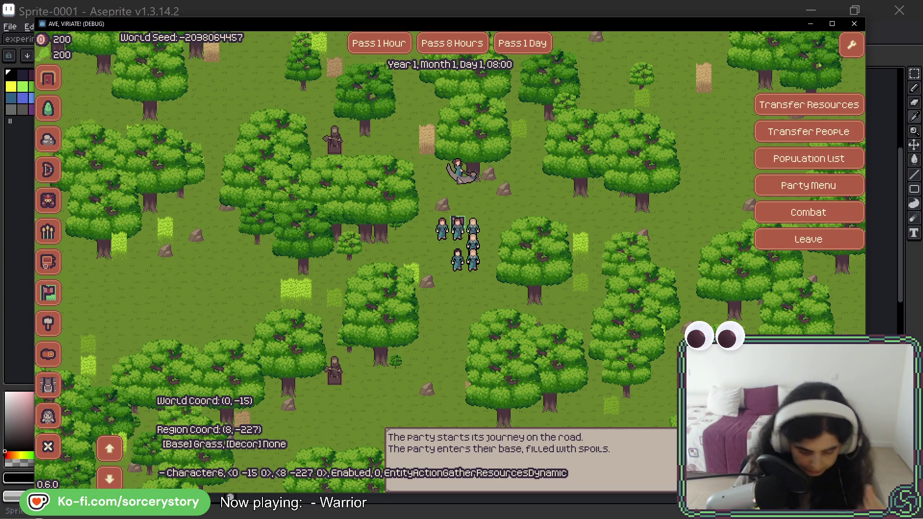
- Open a character's radial action menu, recentre the map, close the menu and return to Aseprite
left_click(460, 183)
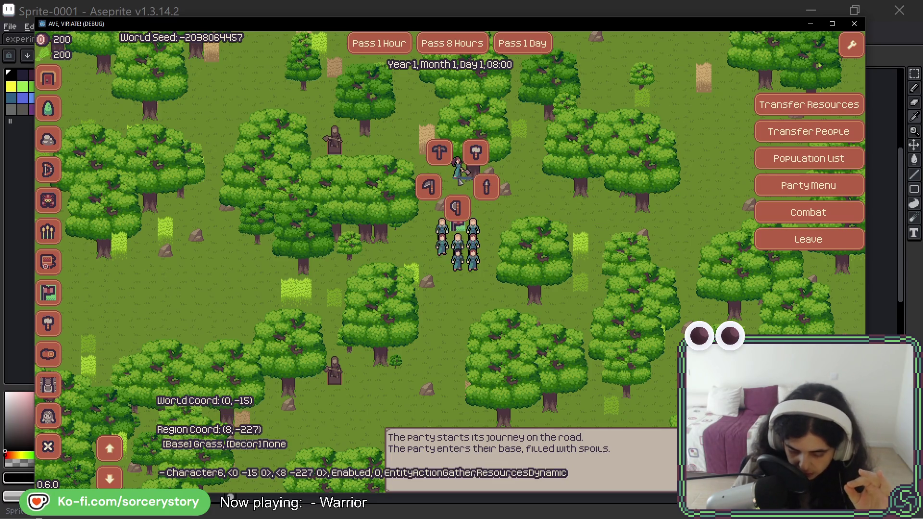
key("w")
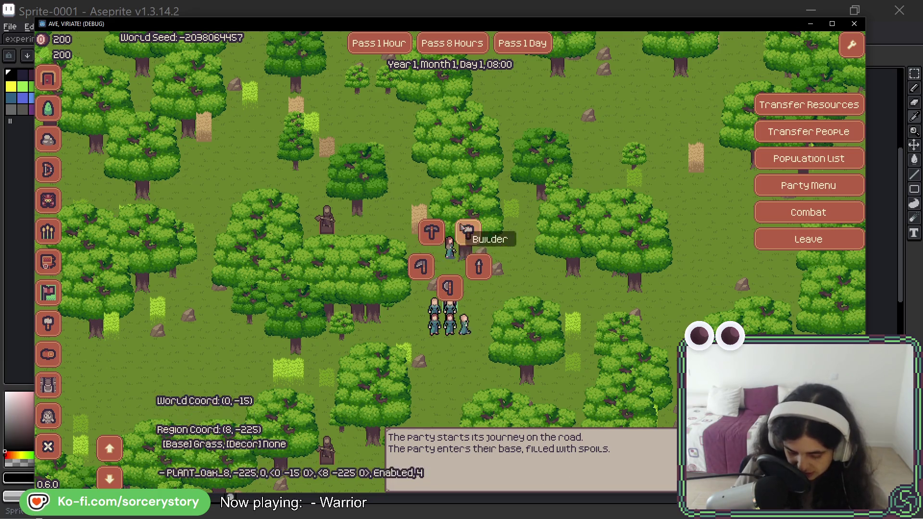
left_click(452, 288)
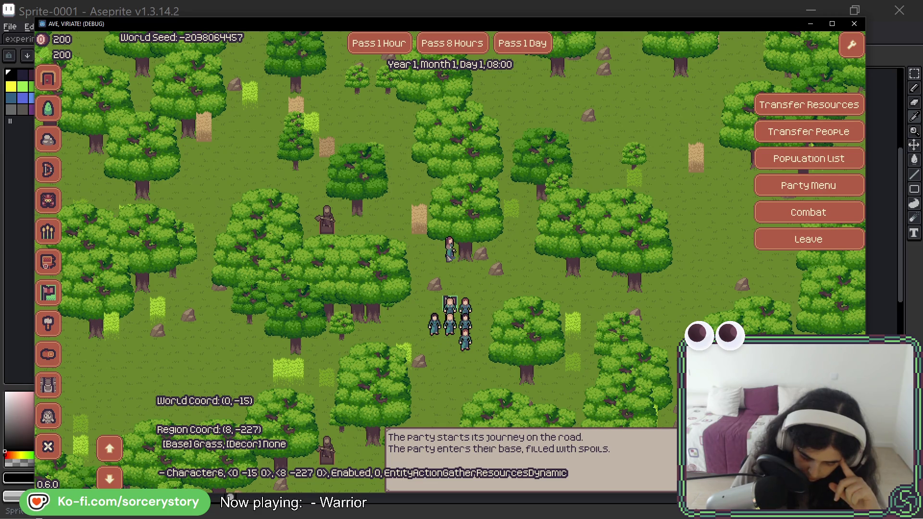
left_click(341, 16)
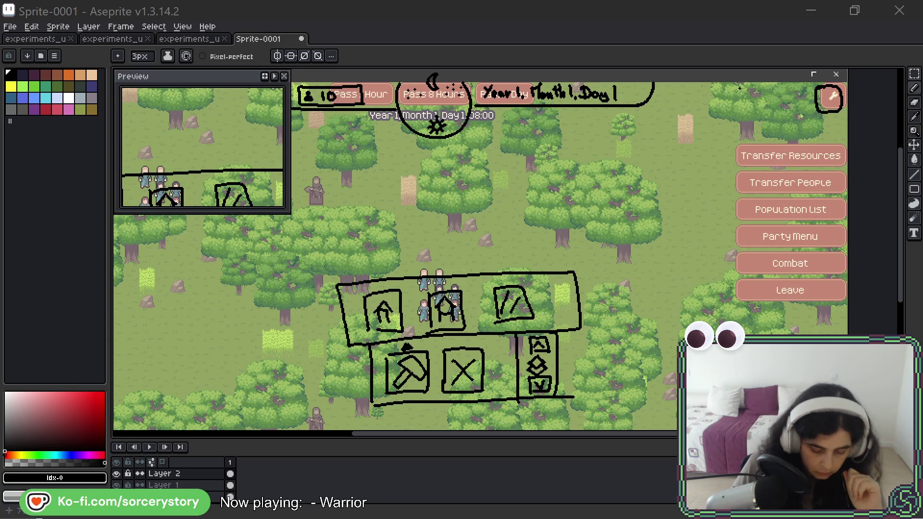
mouse_move(505, 218)
left_mouse_down()
mouse_move(498, 152)
mouse_move(456, 123)
left_mouse_up()
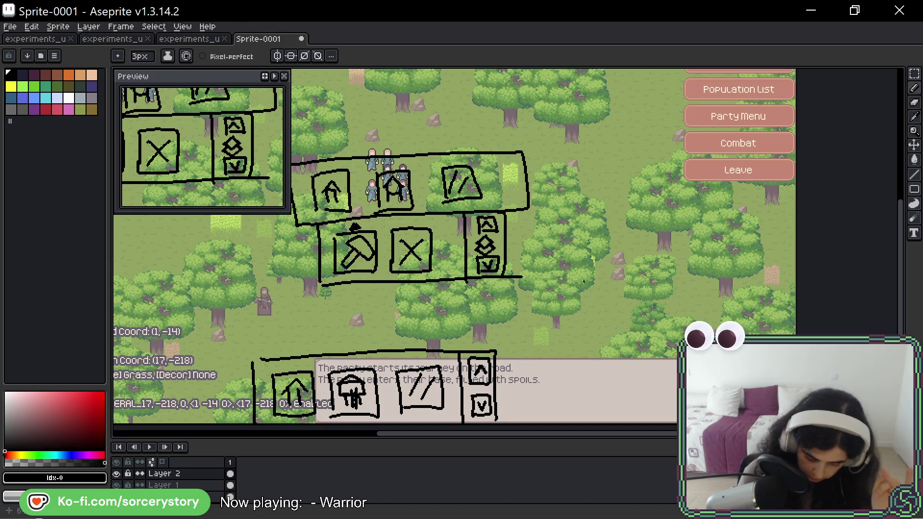
left_click_drag(554, 217, 548, 387)
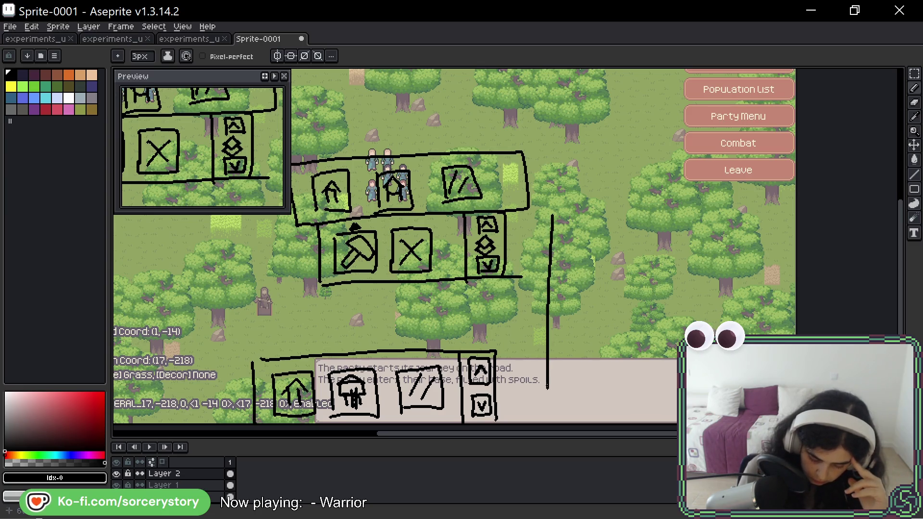
mouse_move(569, 221)
left_mouse_down()
mouse_move(743, 210)
mouse_move(745, 397)
mouse_move(551, 396)
left_mouse_up()
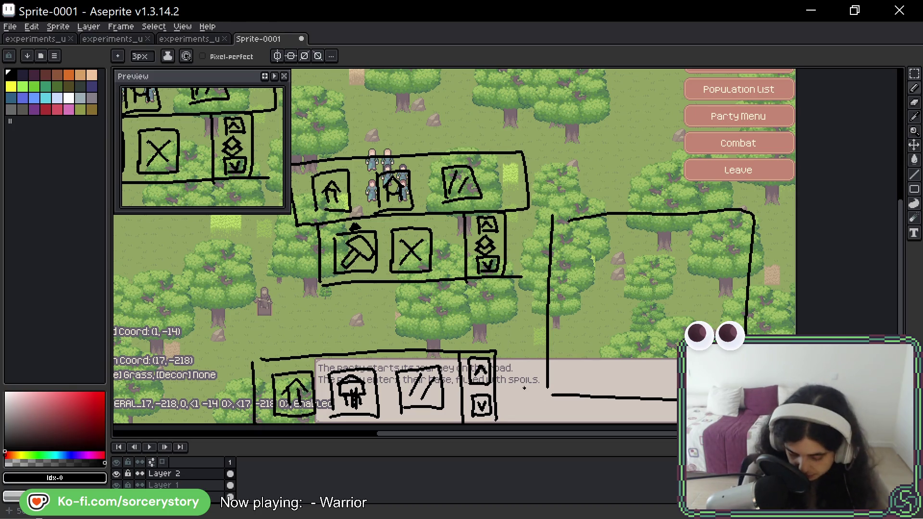
key("ctrl+z")
key("ctrl+z")
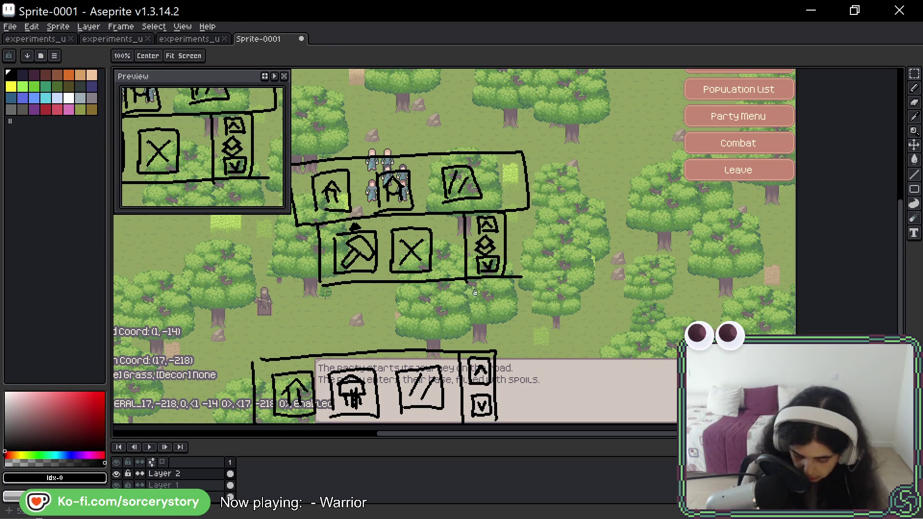
left_click_drag(281, 320, 550, 320)
mouse_move(456, 214)
left_mouse_down()
mouse_move(440, 369)
mouse_move(256, 256)
mouse_move(473, 229)
left_mouse_up()
key("ctrl+z")
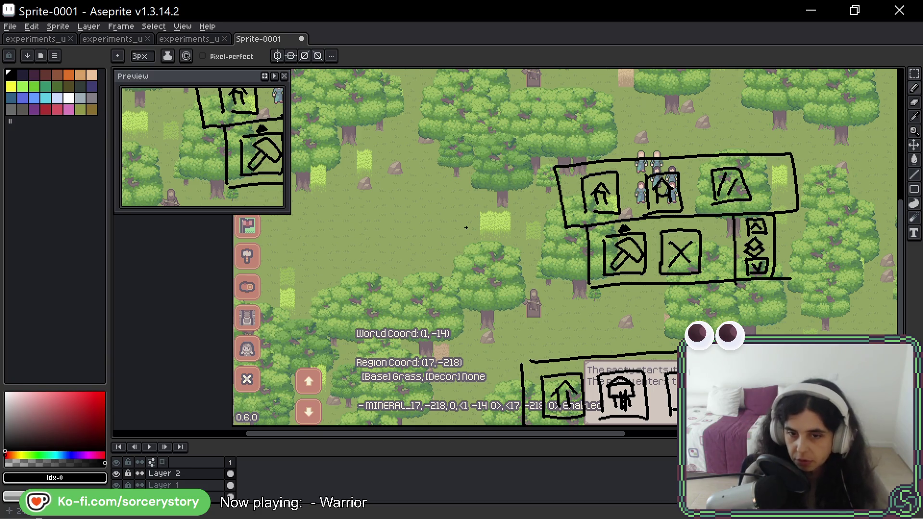
key("space")
left_click_drag(827, 284, 461, 302)
mouse_move(634, 336)
left_mouse_down()
mouse_move(631, 282)
mouse_move(645, 268)
mouse_move(718, 292)
left_mouse_up()
key("space")
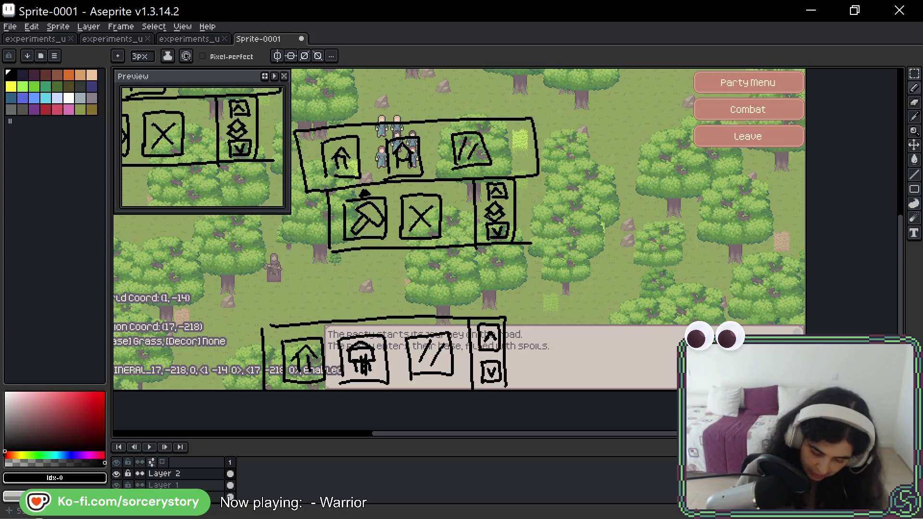
left_click_drag(505, 313, 504, 302)
key("ctrl+z")
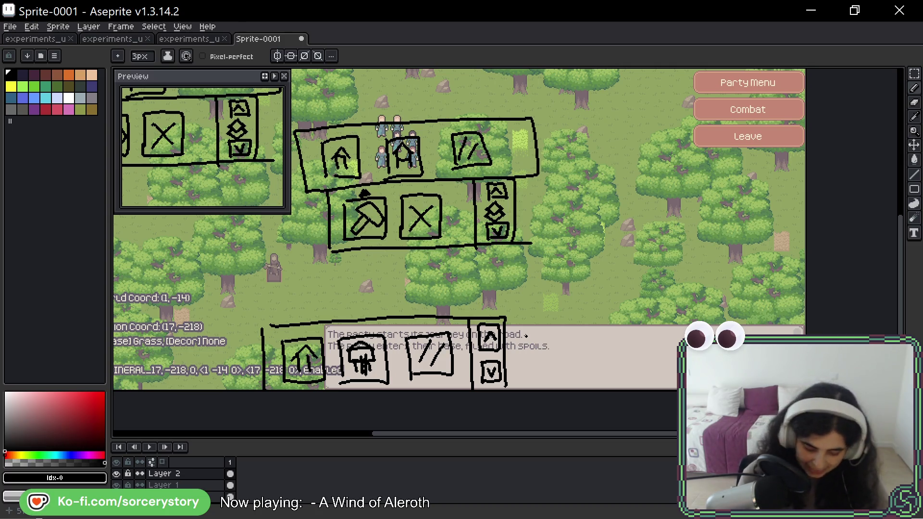
scroll(525, 336, "up", 3)
scroll(526, 335, "left", 3)
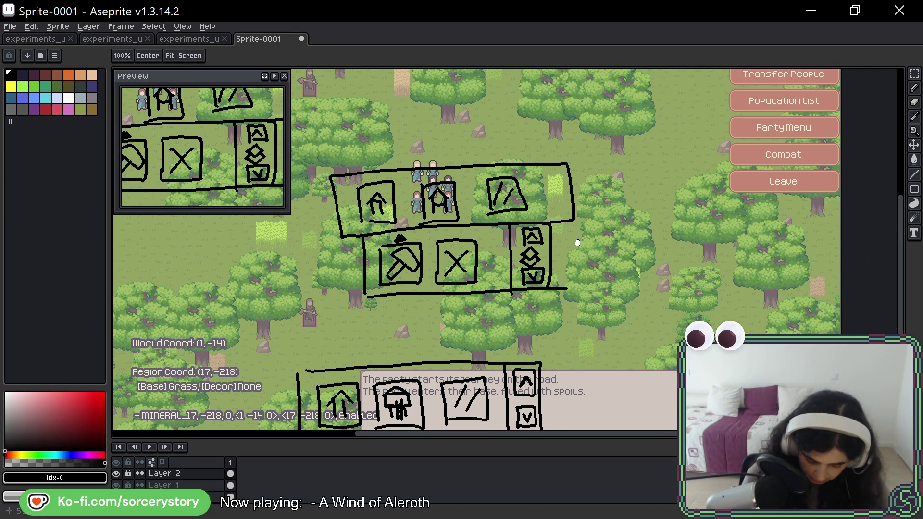
mouse_move(622, 243)
left_mouse_down()
mouse_move(603, 331)
mouse_move(596, 292)
mouse_move(530, 277)
left_mouse_up()
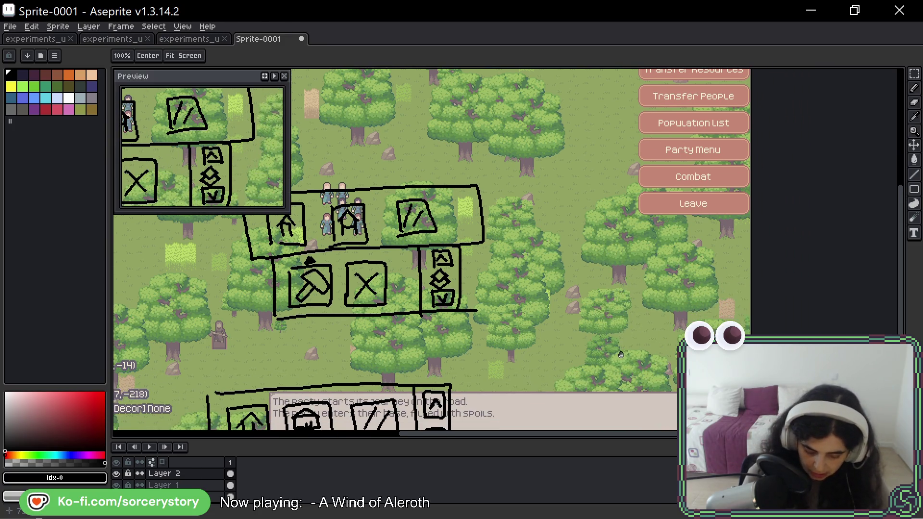
left_click_drag(621, 355, 605, 306)
left_click_drag(632, 366, 610, 349)
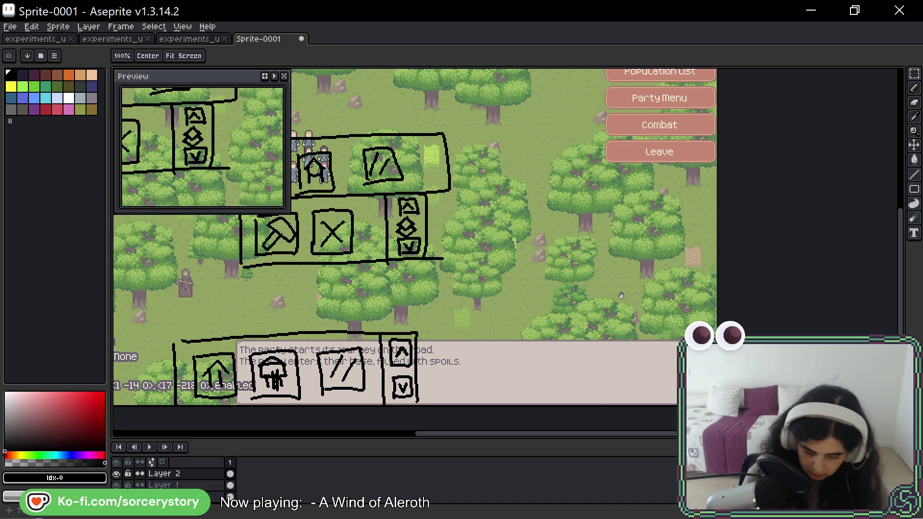
key("b")
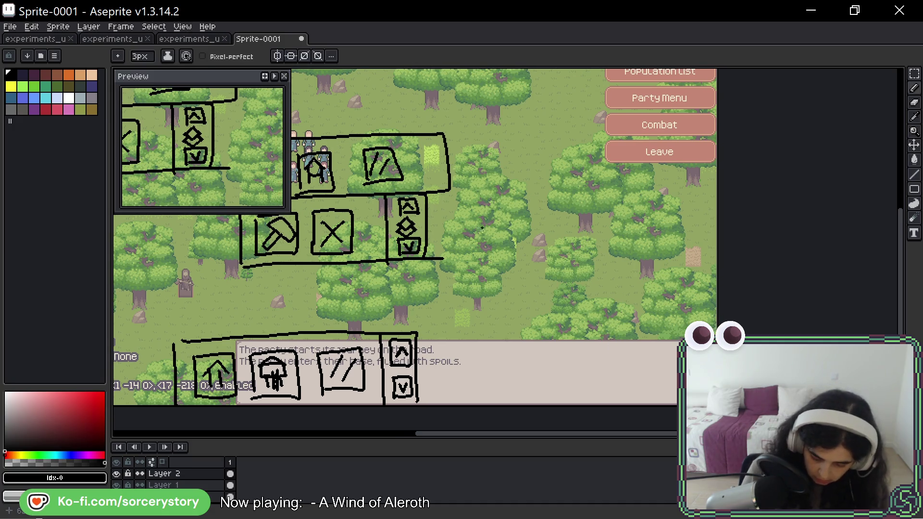
mouse_move(475, 180)
left_mouse_down()
mouse_move(483, 377)
mouse_move(481, 184)
mouse_move(663, 187)
mouse_move(698, 315)
mouse_move(693, 392)
mouse_move(467, 380)
left_mouse_up()
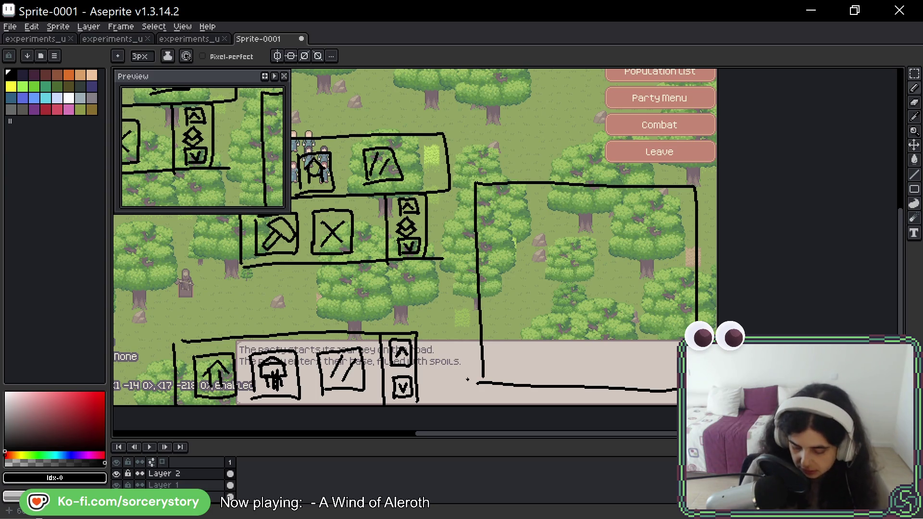
- Close the gap in the side panel's left edge and scroll the view up and left
left_click_drag(487, 195, 487, 218)
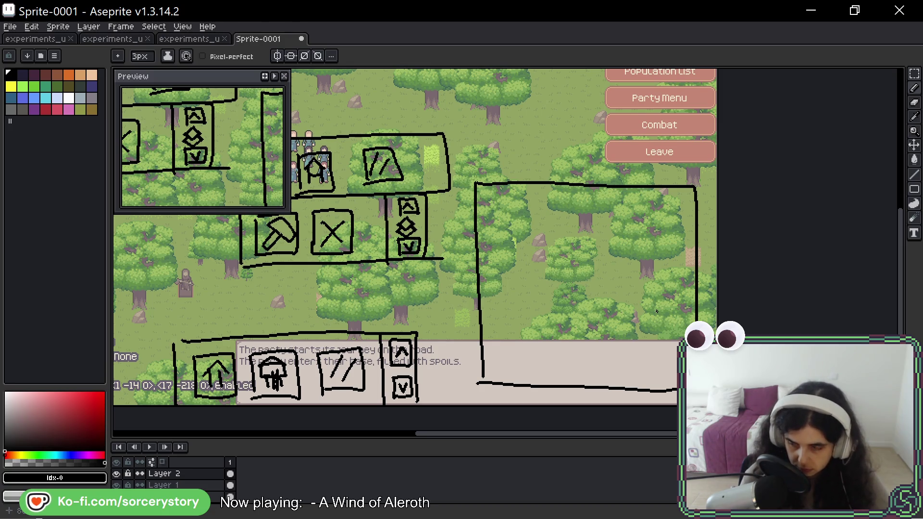
scroll(657, 312, "up", 5)
scroll(657, 311, "left", 3)
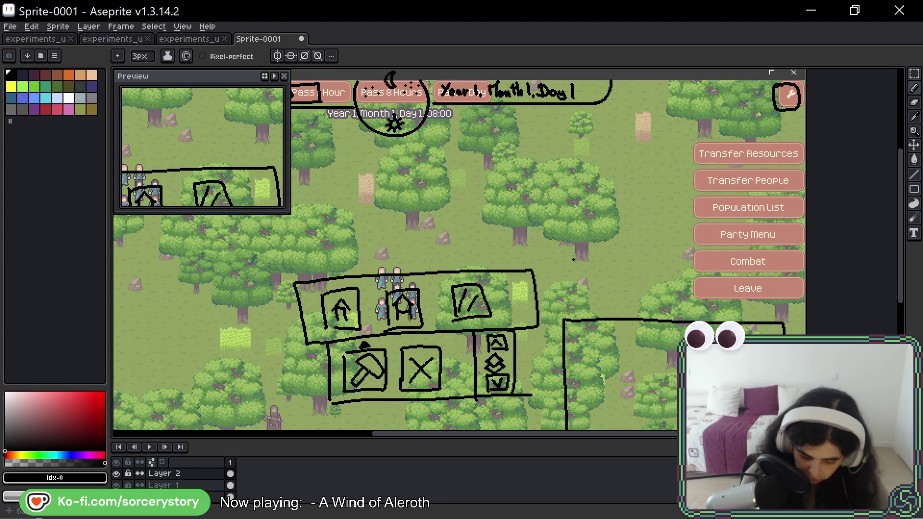
- Marquee-select the right panel rectangle and cut it from the sketch layer
left_click_drag(639, 379, 638, 280)
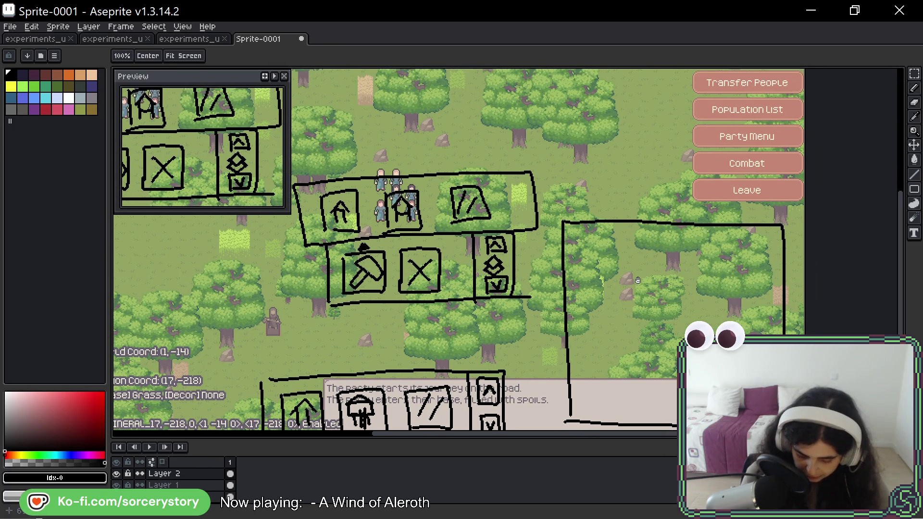
left_click_drag(704, 303, 655, 261)
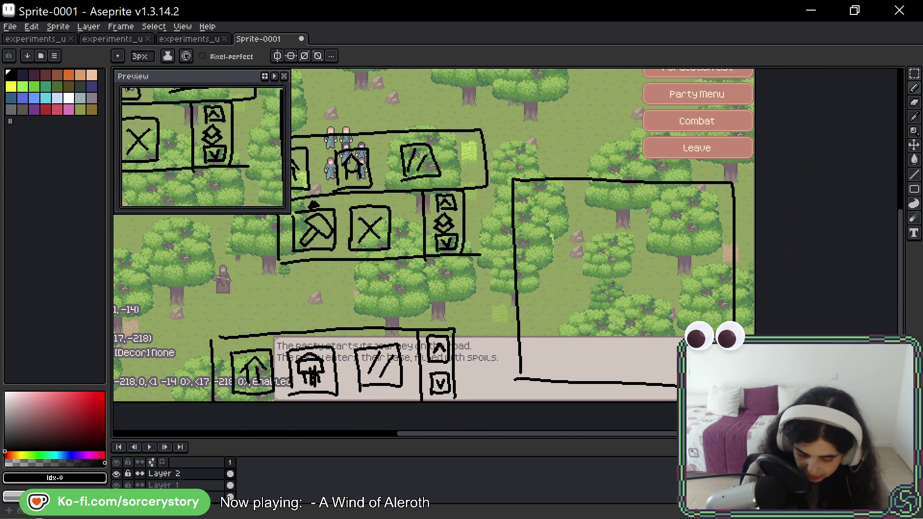
key("ctrl+z")
key("ctrl+y")
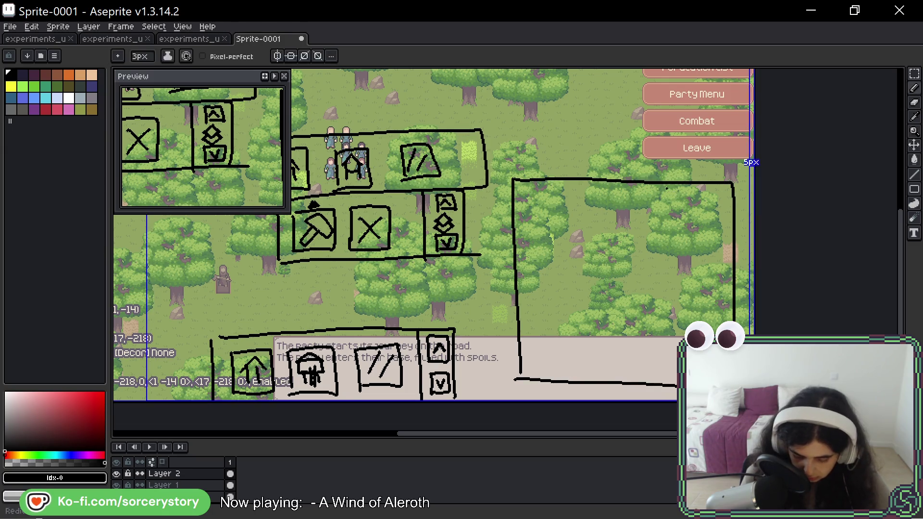
left_click(914, 73)
mouse_move(495, 167)
left_mouse_down()
mouse_move(506, 221)
mouse_move(722, 402)
mouse_move(741, 399)
left_mouse_up()
key("ctrl+d")
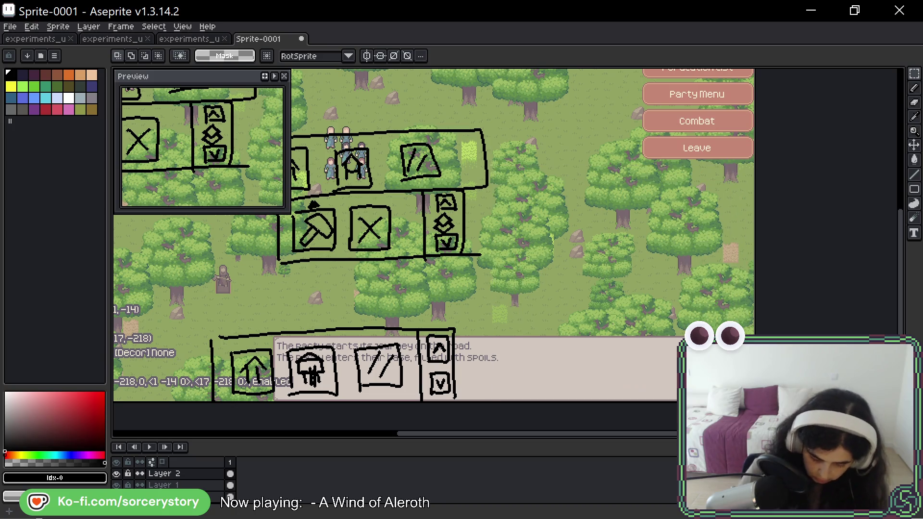
- Add a new layer, paste the panel rectangle onto it and name it 'selection'
right_click(178, 476)
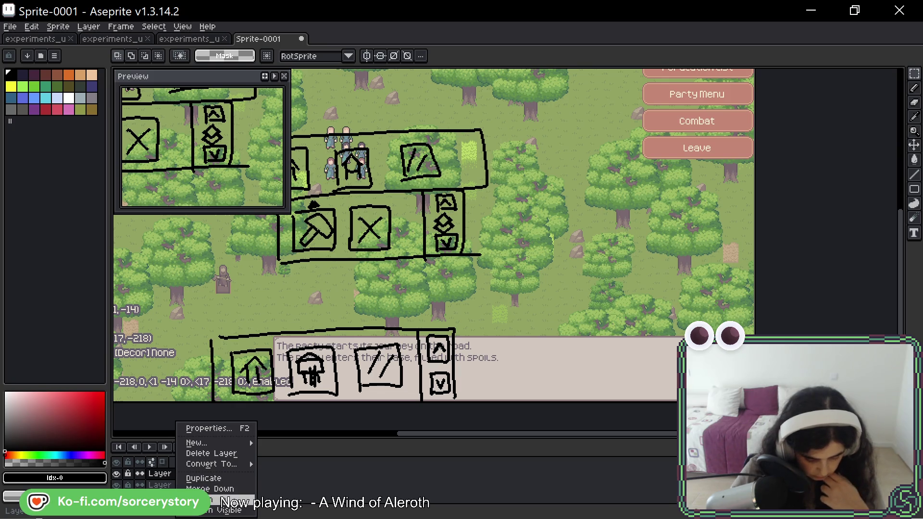
mouse_move(222, 442)
left_click(294, 443)
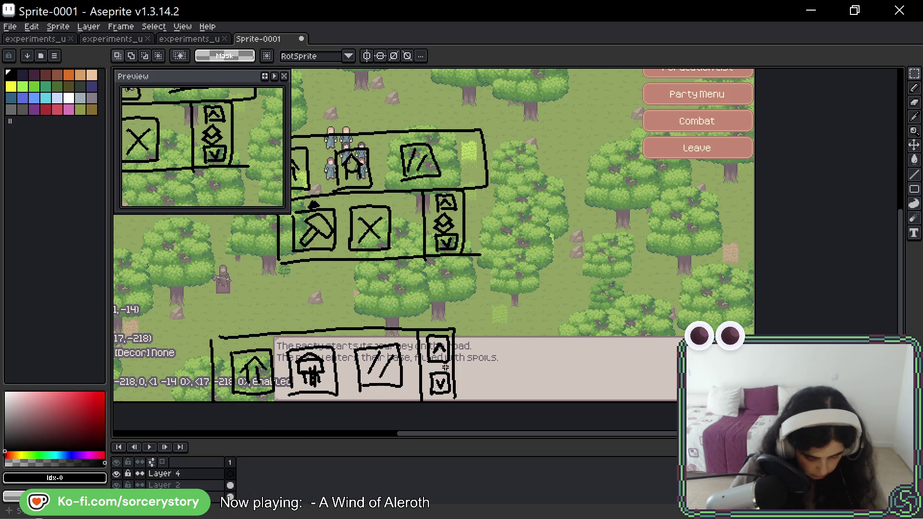
left_click_drag(514, 345, 515, 380)
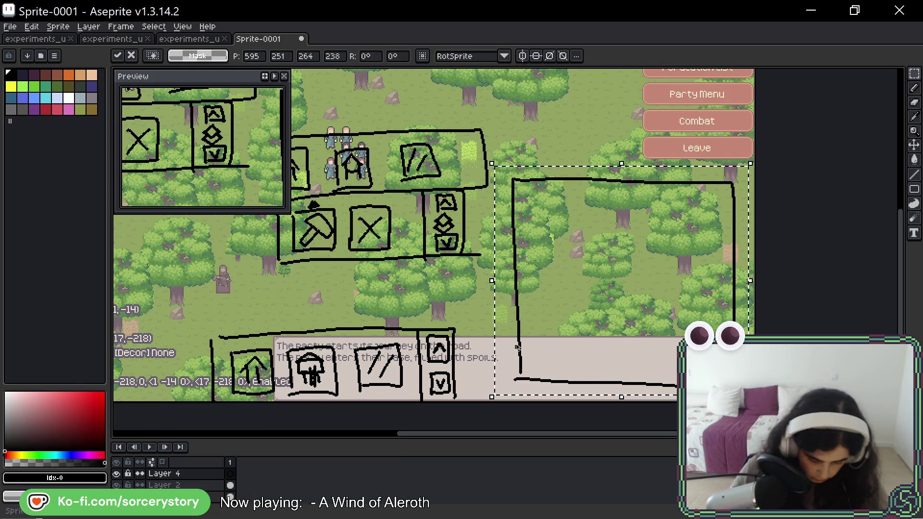
double_click(171, 474)
type("selec")
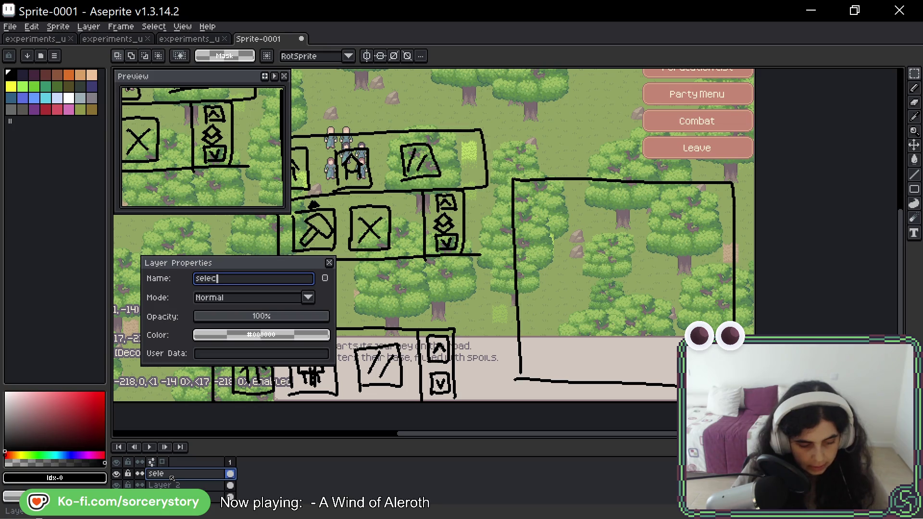
type("tion")
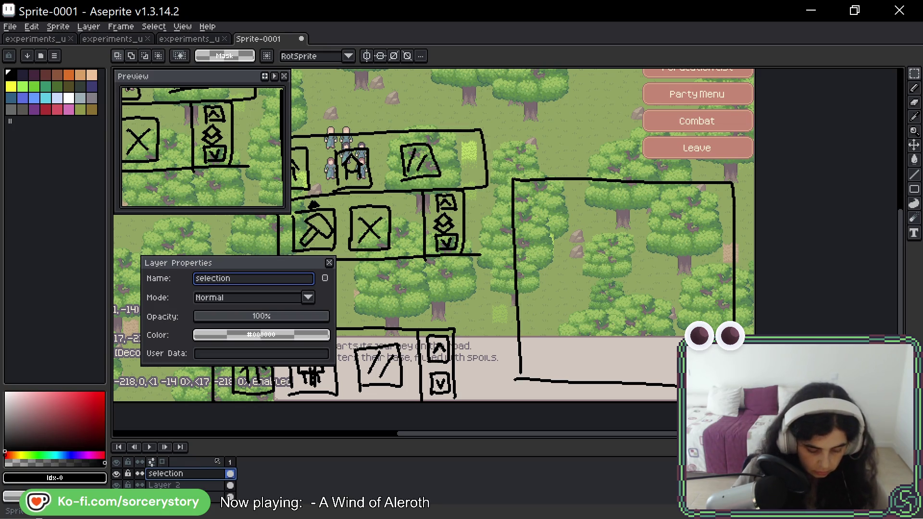
key("Return")
- Rename Layer 2 to 'village'
right_click(180, 486)
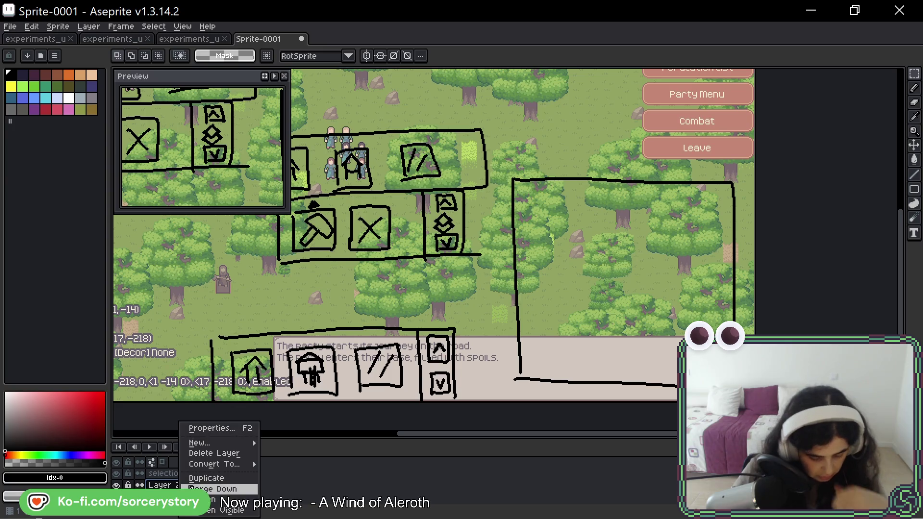
mouse_move(211, 442)
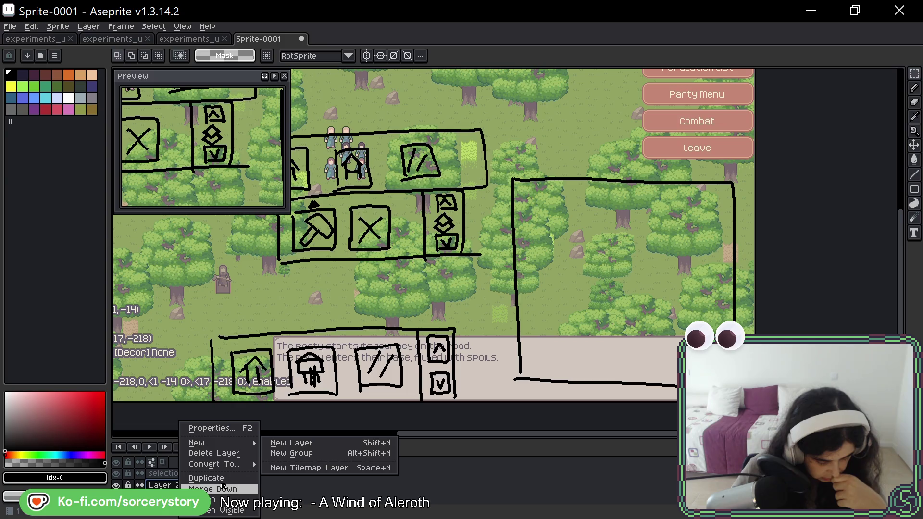
left_click(186, 486)
double_click(187, 485)
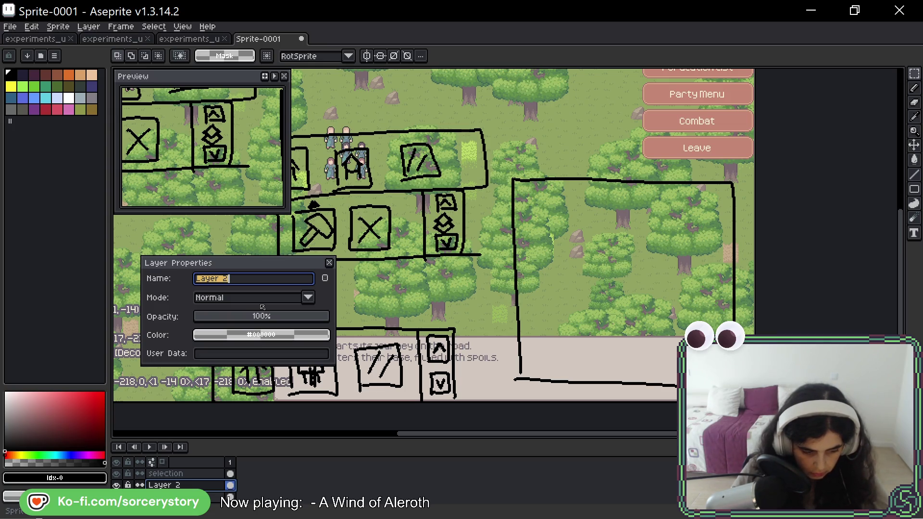
type("village")
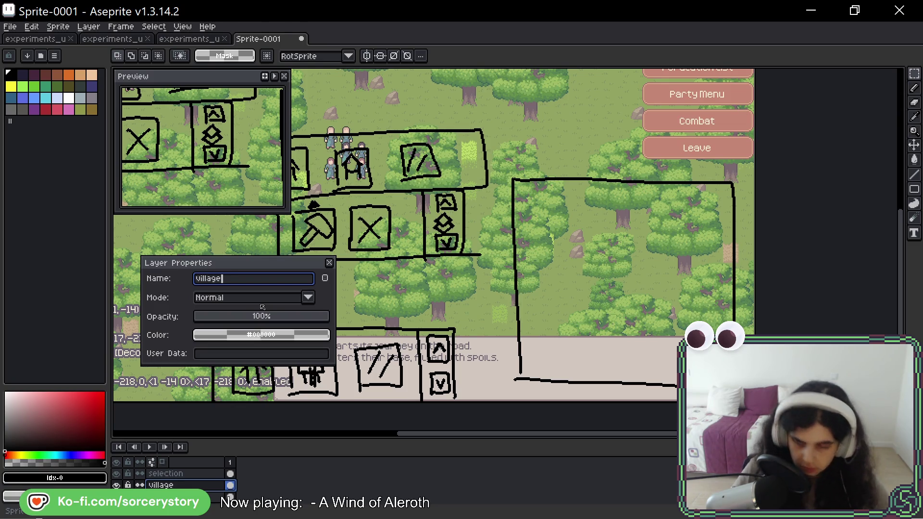
key("Return")
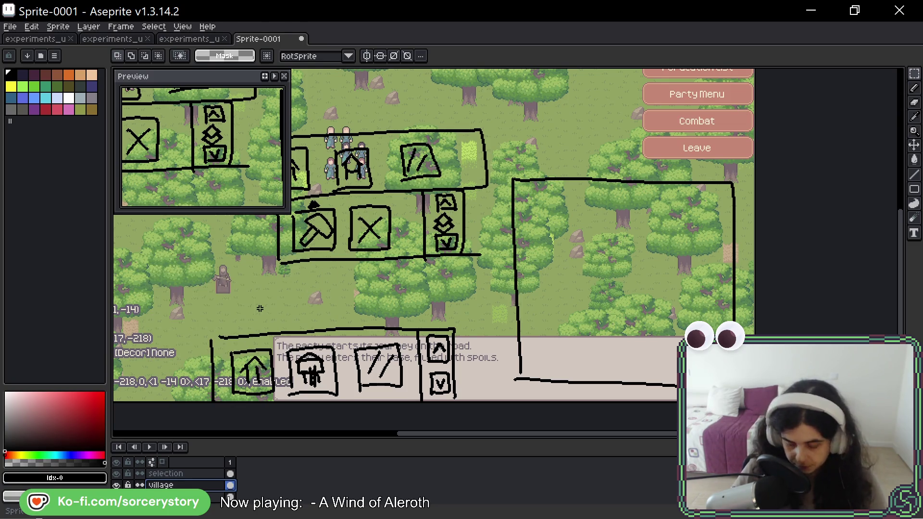
- Toggle the village and selection layers' visibility to compare them, leaving both shown
scroll(189, 485, "down", 2)
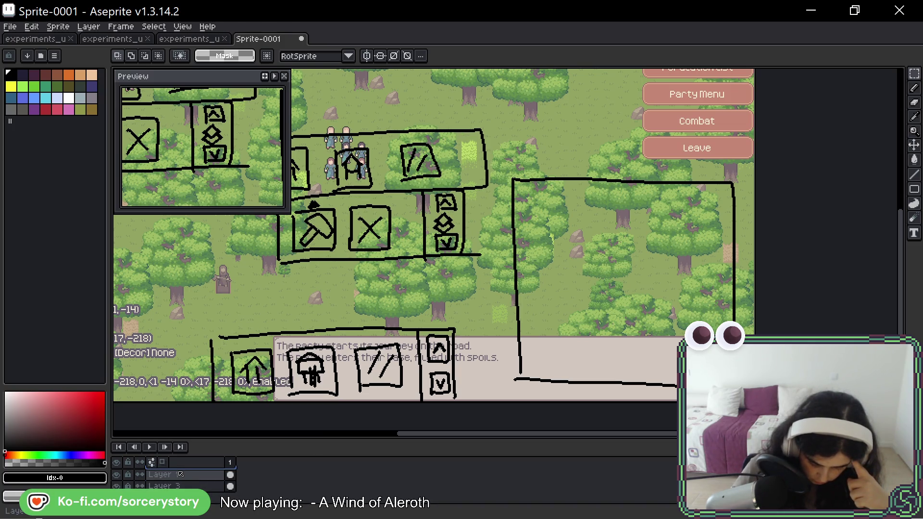
scroll(169, 477, "up", 2)
left_click(119, 484)
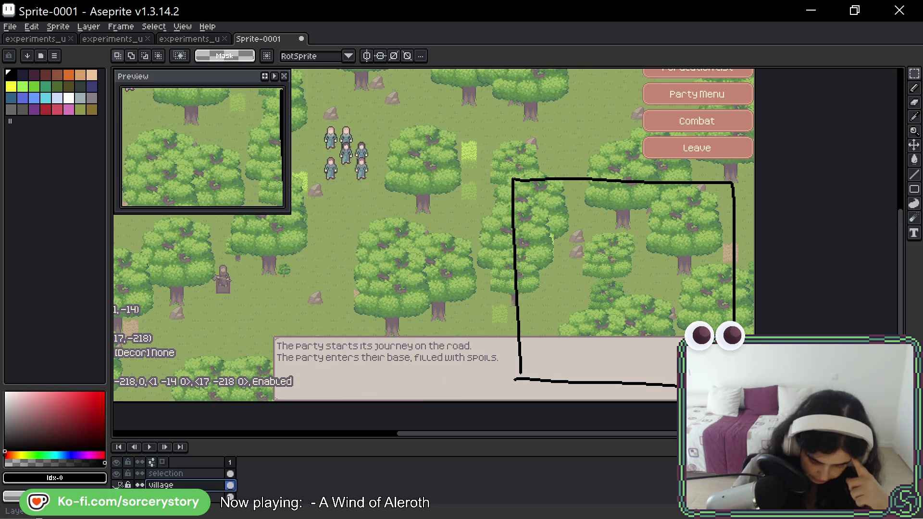
scroll(589, 298, "right", 2)
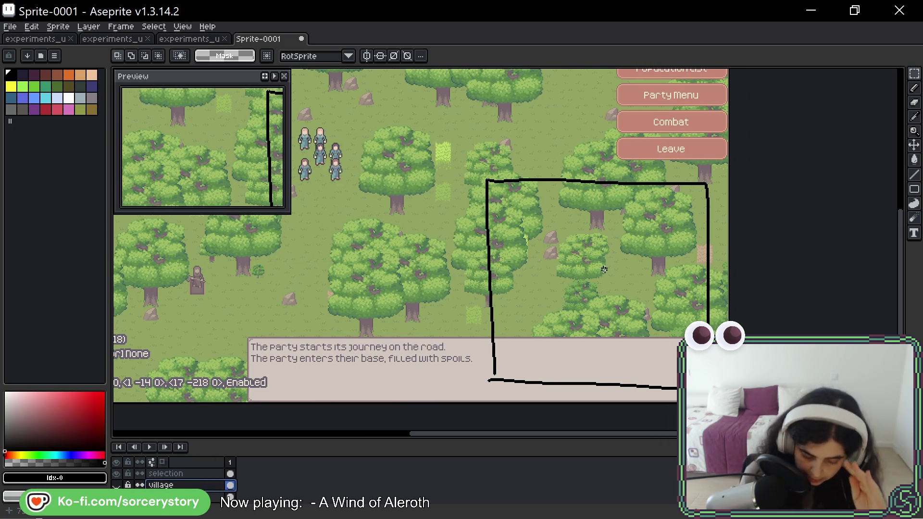
left_click(117, 474)
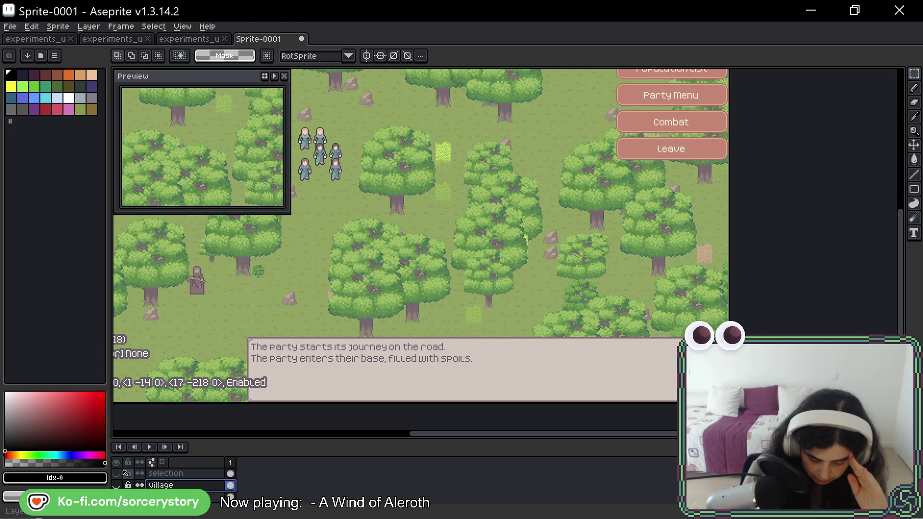
left_click(116, 485)
left_click(117, 473, "alt")
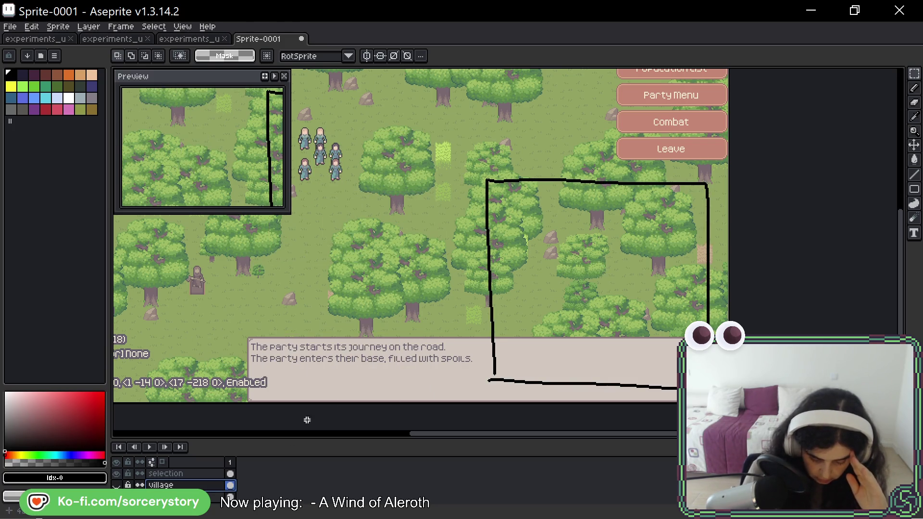
left_click(117, 473, "alt")
mouse_move(540, 191)
left_mouse_down()
mouse_move(572, 192)
mouse_move(683, 289)
mouse_move(611, 269)
left_mouse_up()
key("space")
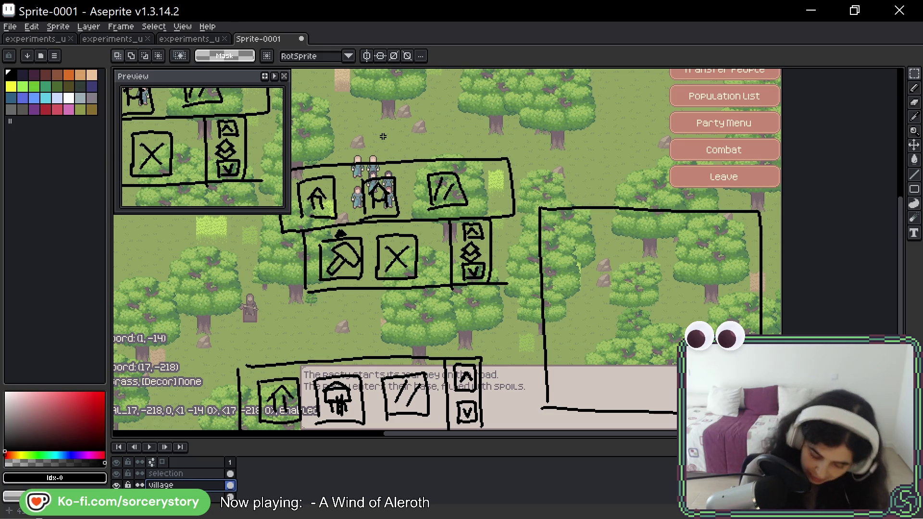
mouse_move(696, 159)
left_mouse_down()
mouse_move(595, 134)
mouse_move(681, 184)
mouse_move(635, 145)
left_mouse_up()
left_click_drag(645, 189, 637, 192)
left_click_drag(668, 166, 663, 199)
left_click_drag(666, 240, 659, 237)
key("m")
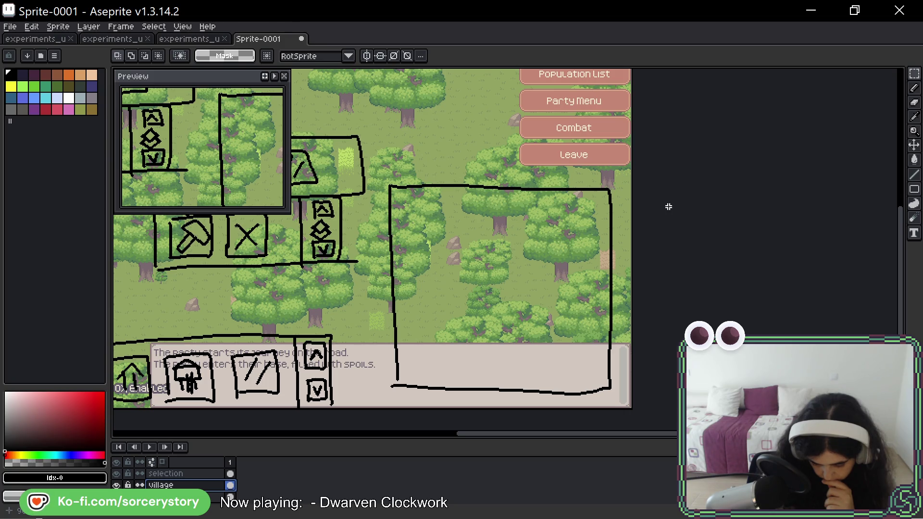
- Draw a small square box left of the X box in the panel's top-right corner
key("b")
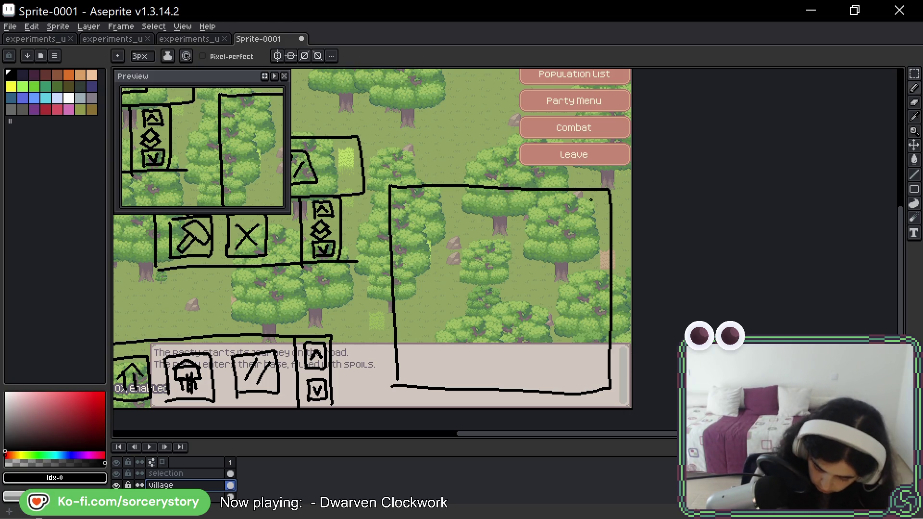
mouse_move(587, 202)
left_mouse_down()
mouse_move(596, 216)
mouse_move(593, 205)
left_mouse_up()
key("ctrl+z")
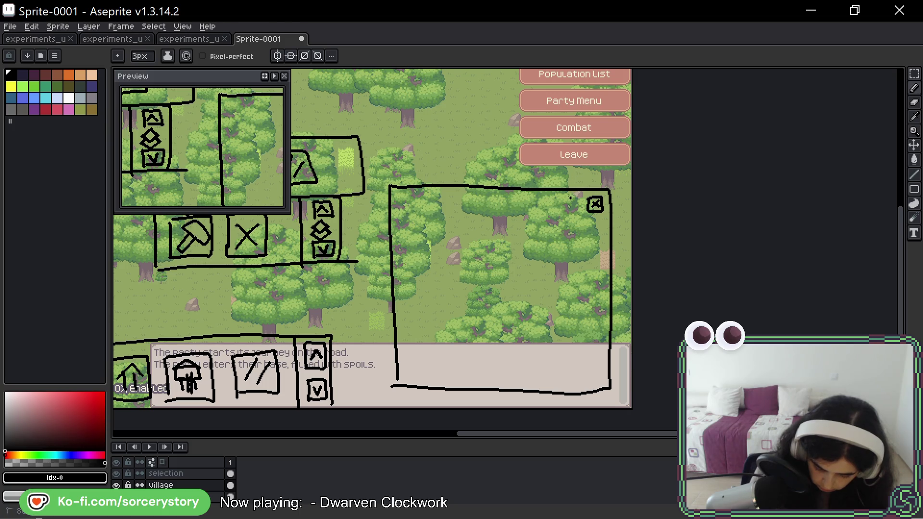
key("ctrl+z")
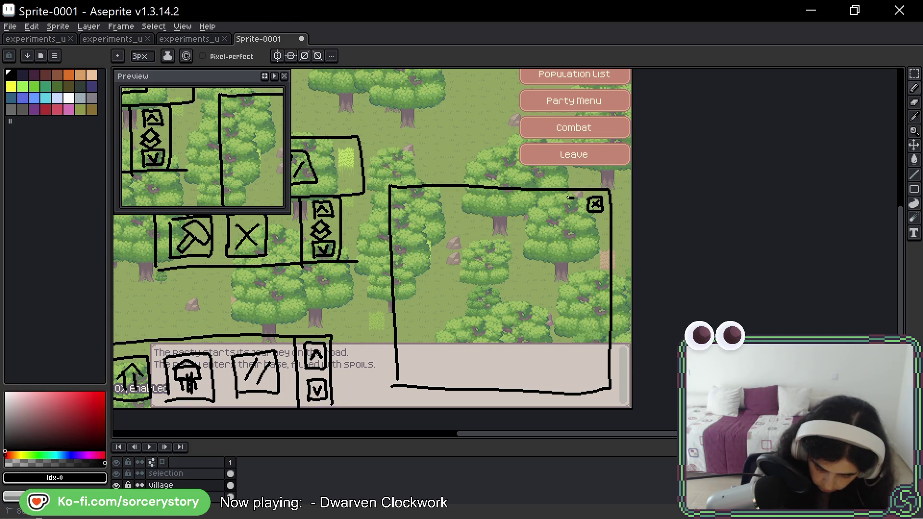
mouse_move(572, 198)
left_mouse_down()
mouse_move(582, 212)
mouse_move(573, 214)
left_mouse_up()
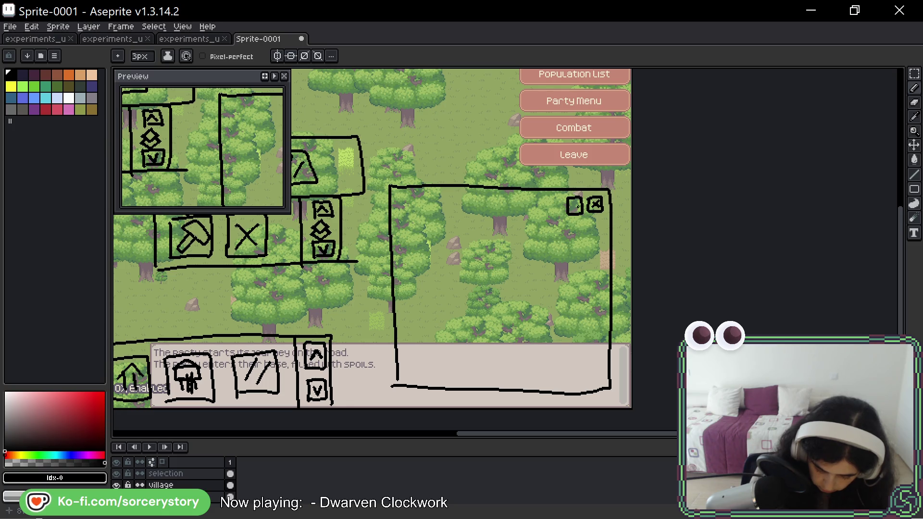
- Sketch the diagonal symbol inside the left box and the X mark, redrawing strokes as needed
scroll(605, 190, "up", 3)
scroll(605, 190, "up", 1)
mouse_move(406, 288)
left_mouse_down()
mouse_move(412, 274)
mouse_move(402, 273)
mouse_move(408, 310)
left_mouse_up()
key("ctrl+z")
mouse_move(412, 268)
left_mouse_down()
mouse_move(399, 269)
mouse_move(403, 289)
mouse_move(442, 317)
left_mouse_up()
key("ctrl+z")
key("ctrl+z")
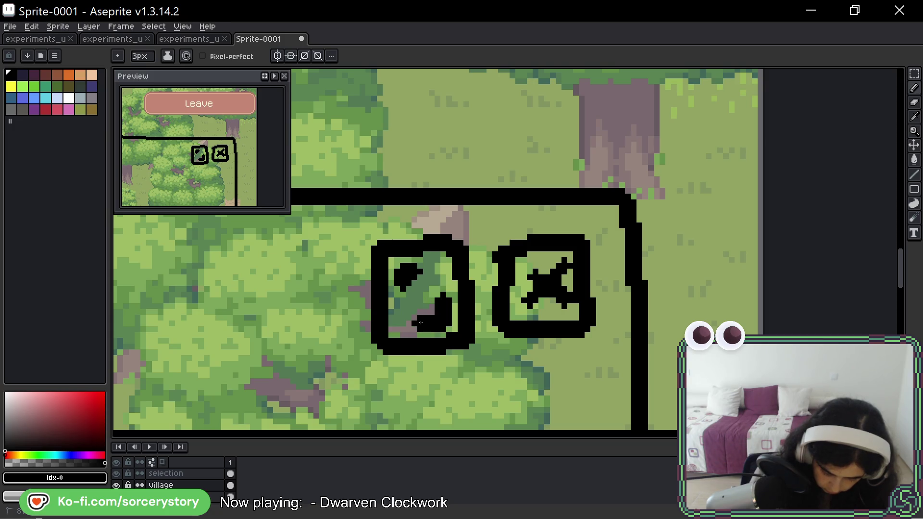
mouse_move(402, 287)
left_mouse_down()
mouse_move(404, 295)
mouse_move(428, 280)
mouse_move(430, 292)
left_mouse_up()
key("ctrl+z")
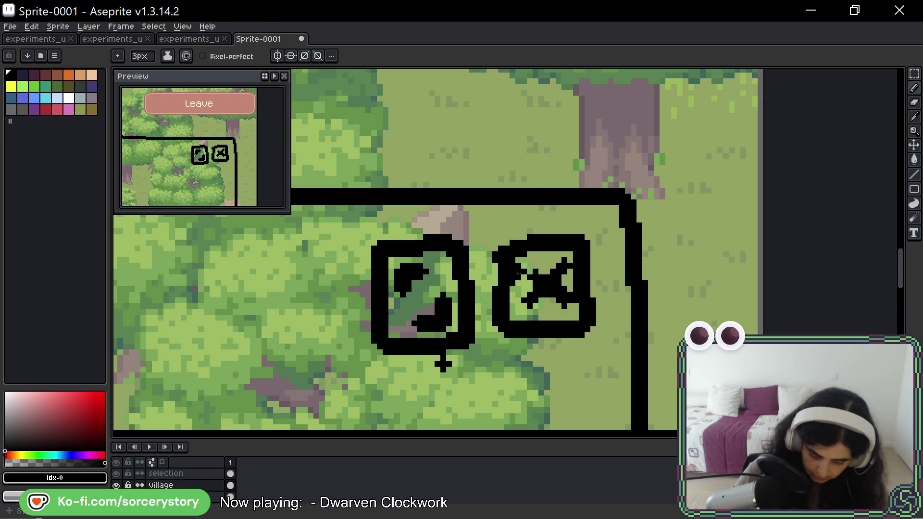
left_click_drag(519, 262, 531, 285)
key("ctrl+z")
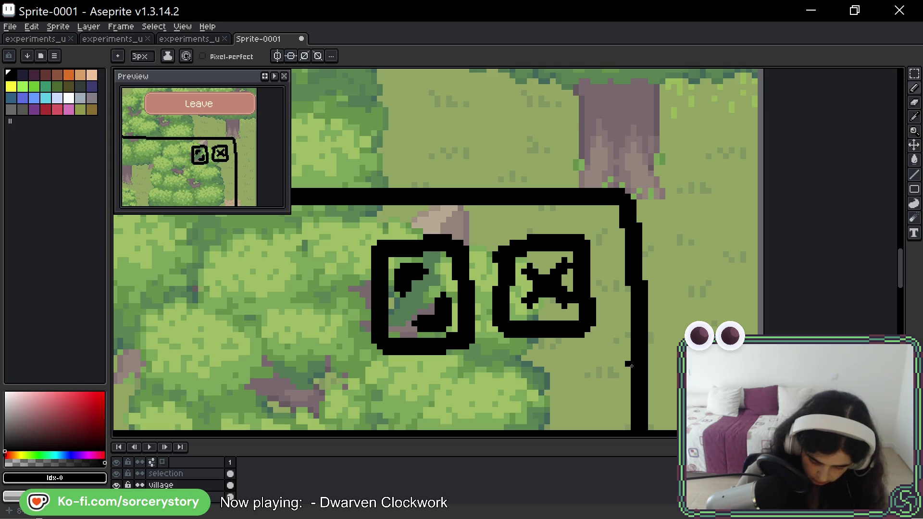
scroll(629, 370, "down", 5)
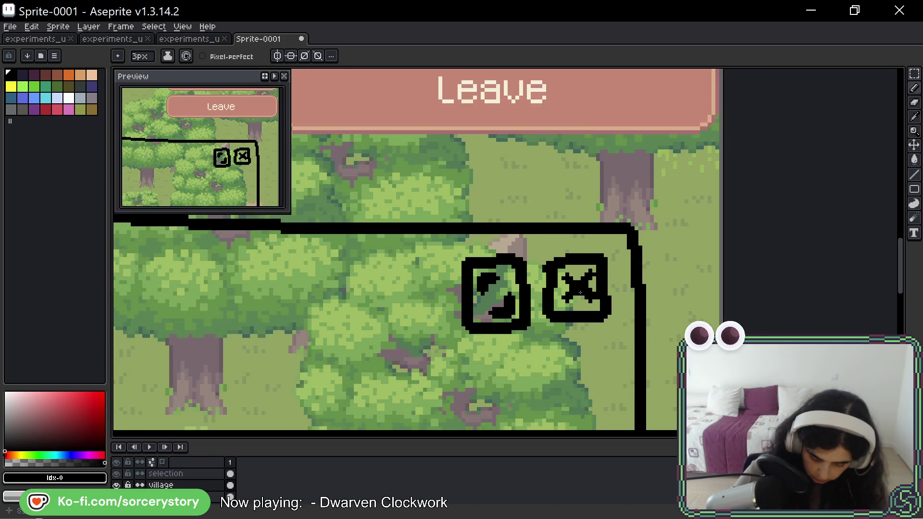
- Draw a solid black person silhouette at the right panel's top-left
scroll(511, 239, "up", 2)
mouse_move(595, 346)
left_mouse_down()
mouse_move(595, 290)
mouse_move(611, 291)
left_mouse_up()
key("space")
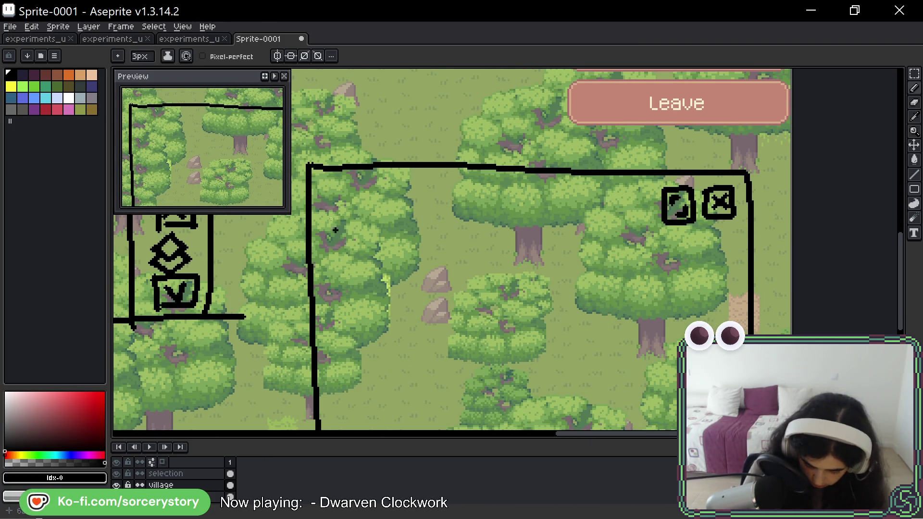
mouse_move(371, 186)
left_mouse_down()
mouse_move(373, 231)
mouse_move(327, 233)
left_mouse_up()
key("ctrl+z")
key("ctrl+z")
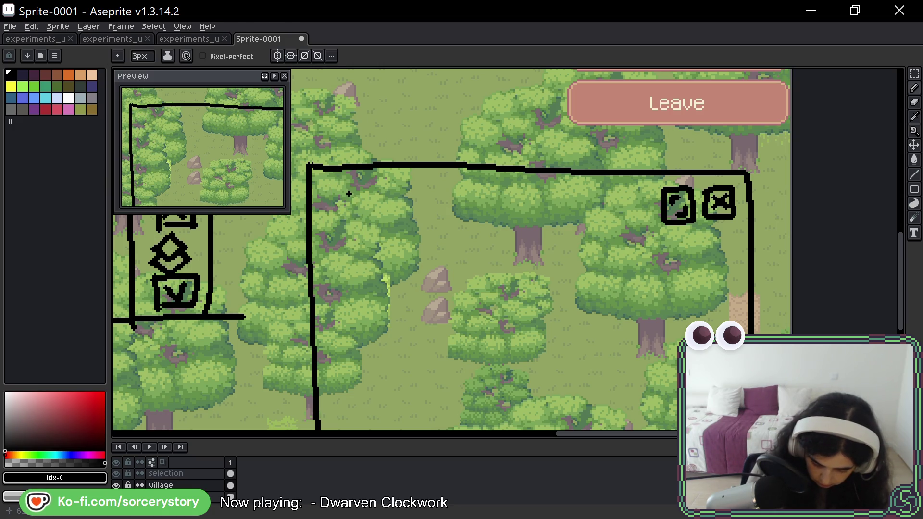
key("ctrl")
left_click(348, 196)
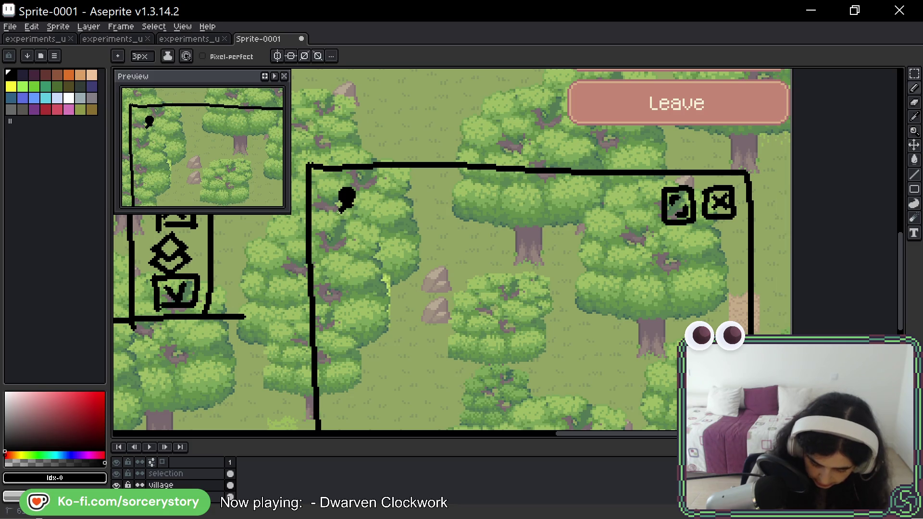
left_click_drag(360, 212, 346, 216)
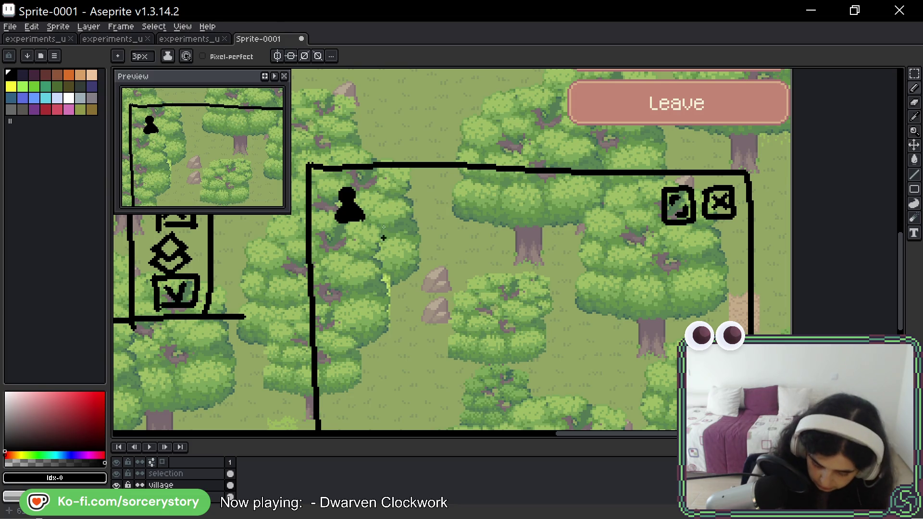
- Write 'Name' beside the figure, then try and undo two scribbles across the panel
left_click_drag(385, 190, 400, 184)
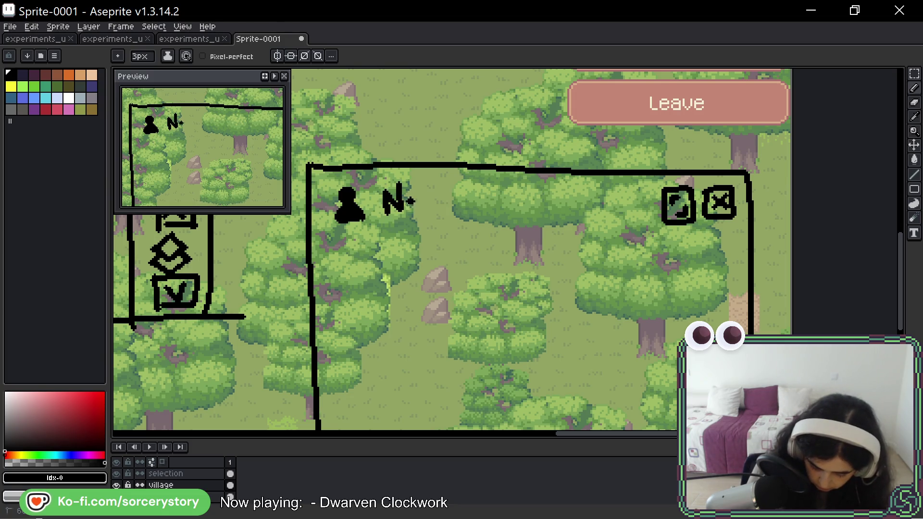
left_click_drag(426, 212, 474, 212)
scroll(483, 176, "down", 5)
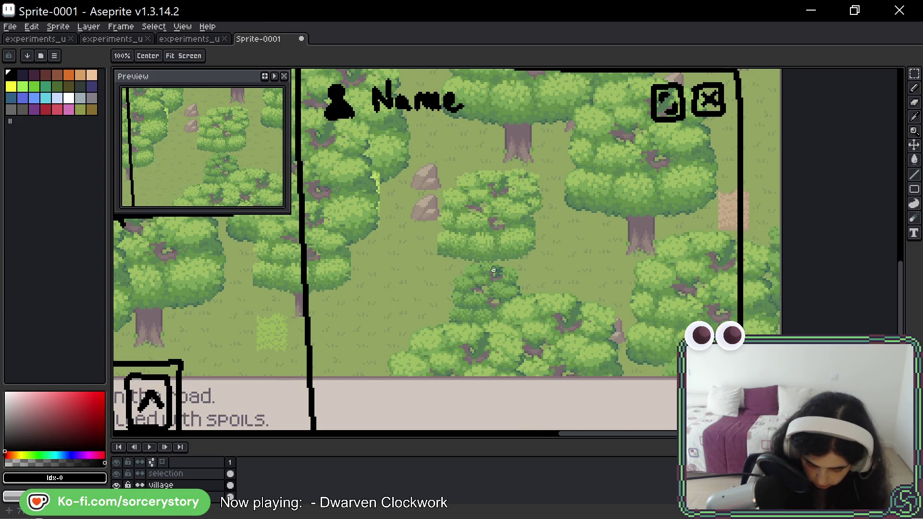
key("space")
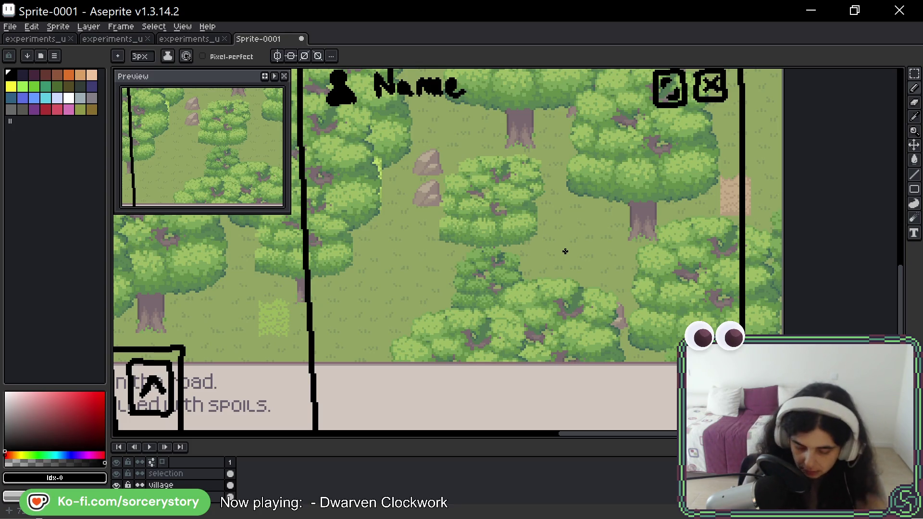
mouse_move(363, 144)
left_mouse_down()
mouse_move(367, 414)
mouse_move(620, 303)
mouse_move(683, 344)
left_mouse_up()
key("ctrl+z")
mouse_move(433, 190)
left_mouse_down()
mouse_move(363, 222)
mouse_move(533, 289)
mouse_move(649, 385)
left_mouse_up()
key("ctrl+z")
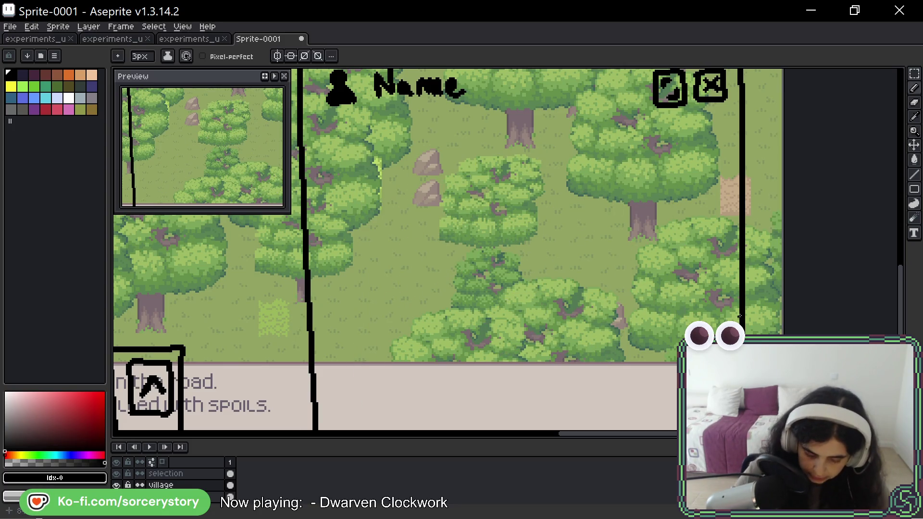
scroll(741, 322, "down", 2)
scroll(669, 323, "up", 1)
left_click_drag(669, 323, 602, 297)
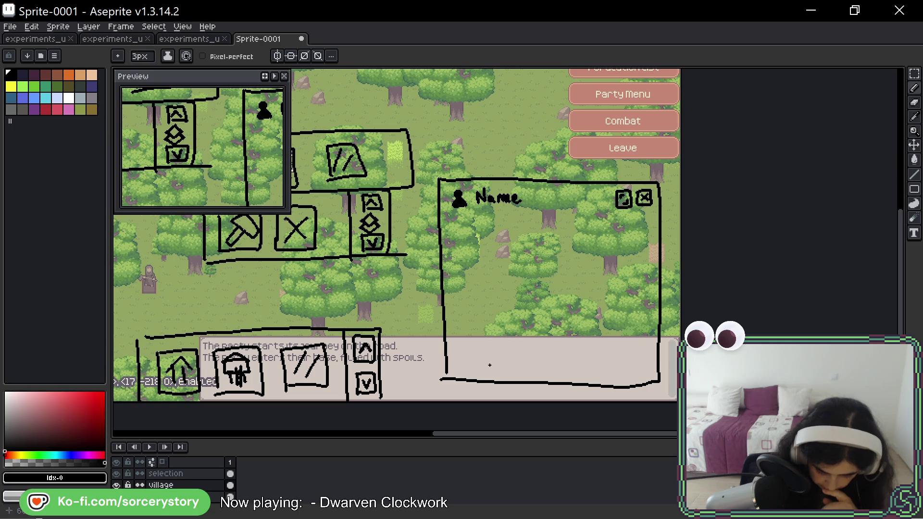
key("h")
mouse_move(486, 199)
left_mouse_down()
mouse_move(532, 270)
mouse_move(606, 295)
mouse_move(649, 196)
mouse_move(753, 177)
left_mouse_up()
left_click_drag(710, 152, 710, 152)
left_click_drag(746, 189, 707, 221)
mouse_move(757, 242)
left_mouse_down()
mouse_move(656, 202)
mouse_move(617, 164)
mouse_move(616, 145)
left_mouse_up()
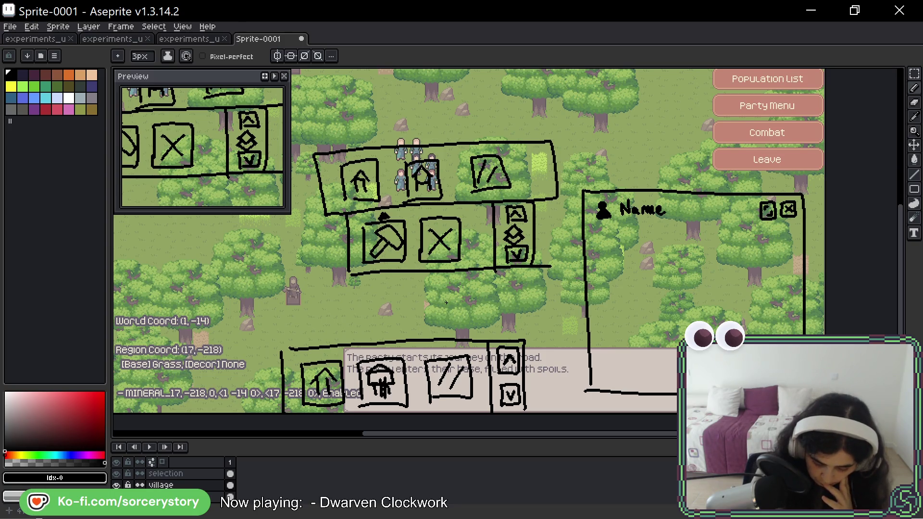
left_click(117, 486)
left_click(117, 486)
left_click(914, 73)
mouse_move(573, 170)
left_mouse_down()
mouse_move(744, 259)
mouse_move(816, 248)
left_mouse_up()
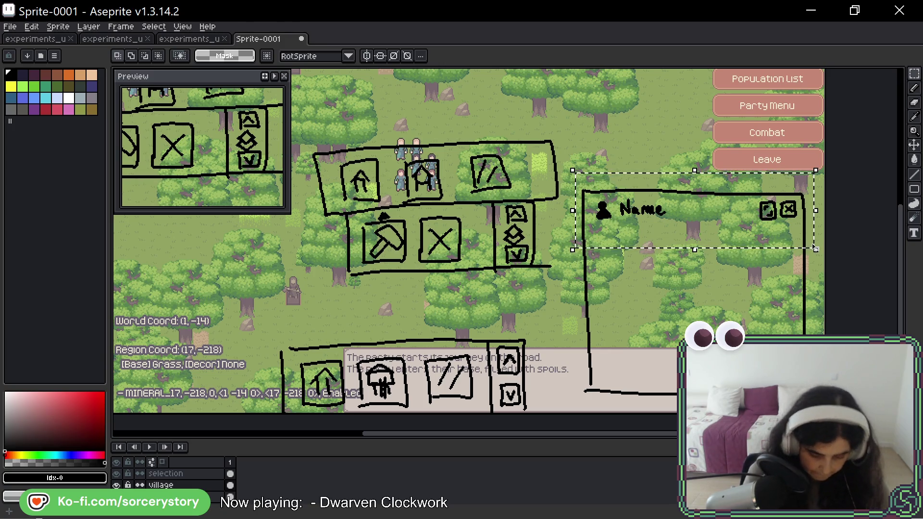
key("Delete")
left_click(207, 477)
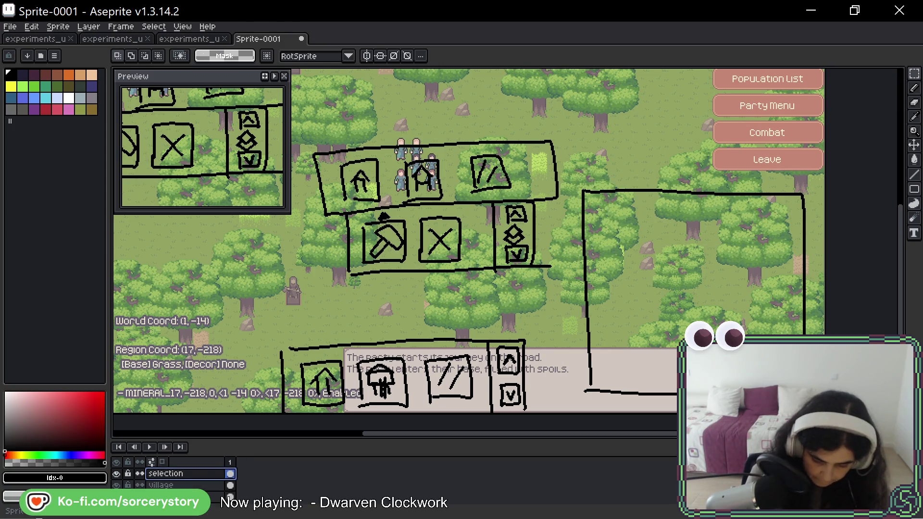
key("ctrl+z")
left_click(215, 485)
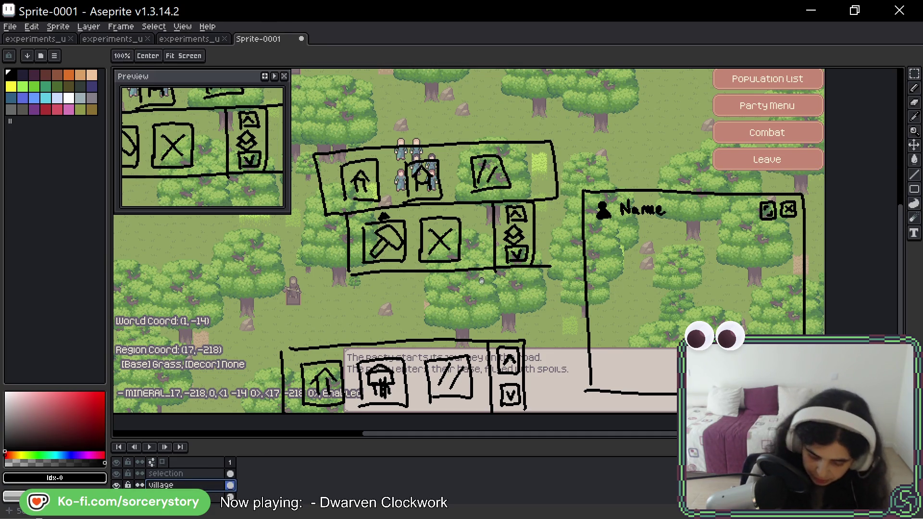
left_click_drag(483, 282, 510, 283)
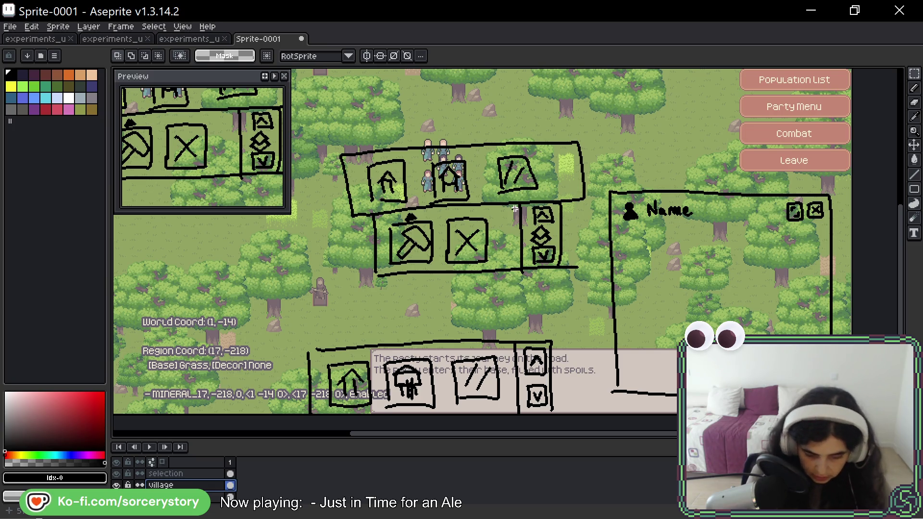
- With the Pencil, sketch a small square under the hammer-and-X popup and scribble a curved symbol inside
key("b")
mouse_move(491, 288)
left_mouse_down()
mouse_move(492, 318)
mouse_move(543, 287)
mouse_move(492, 322)
left_mouse_up()
key("ctrl+z")
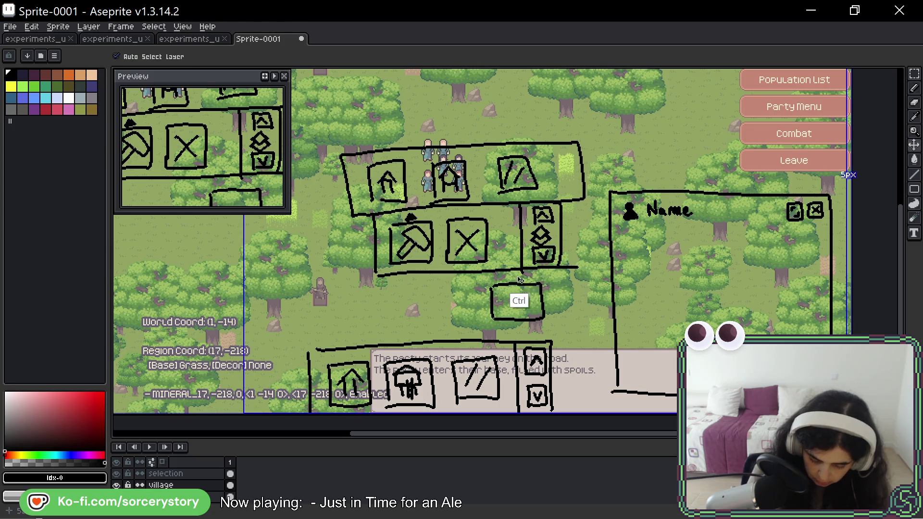
mouse_move(496, 284)
left_mouse_down()
mouse_move(538, 285)
mouse_move(539, 325)
mouse_move(490, 324)
left_mouse_up()
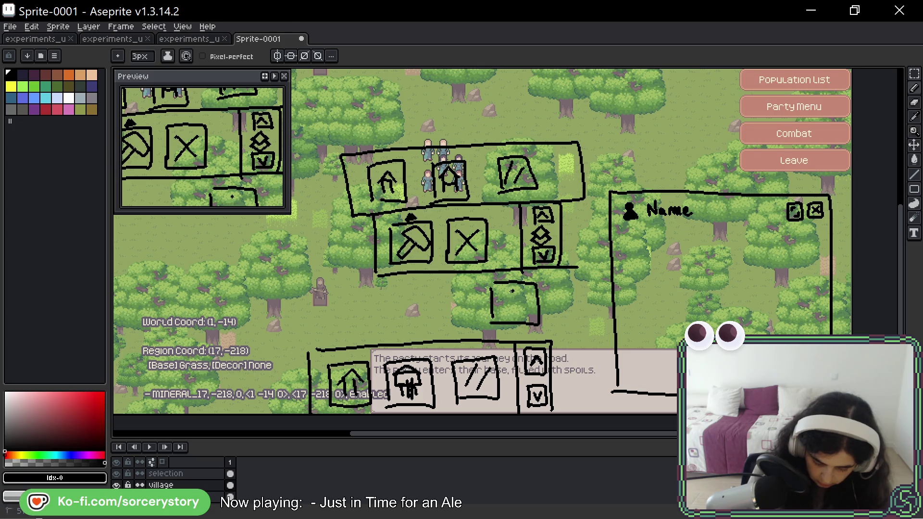
left_click_drag(504, 297, 507, 303)
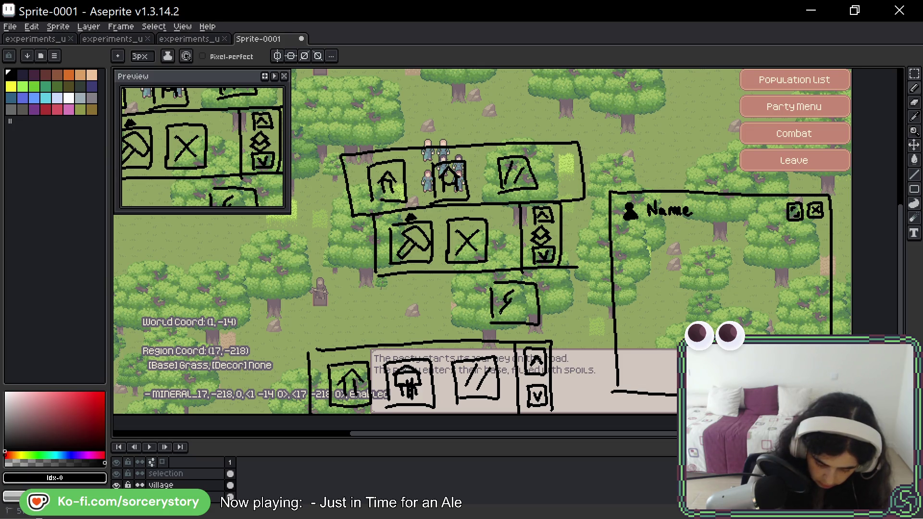
mouse_move(509, 308)
left_mouse_down()
mouse_move(517, 313)
mouse_move(529, 302)
left_mouse_up()
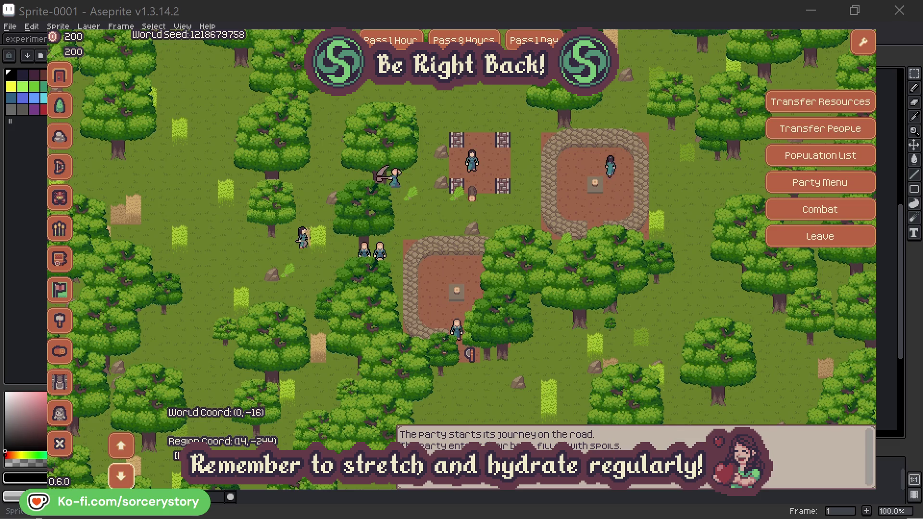